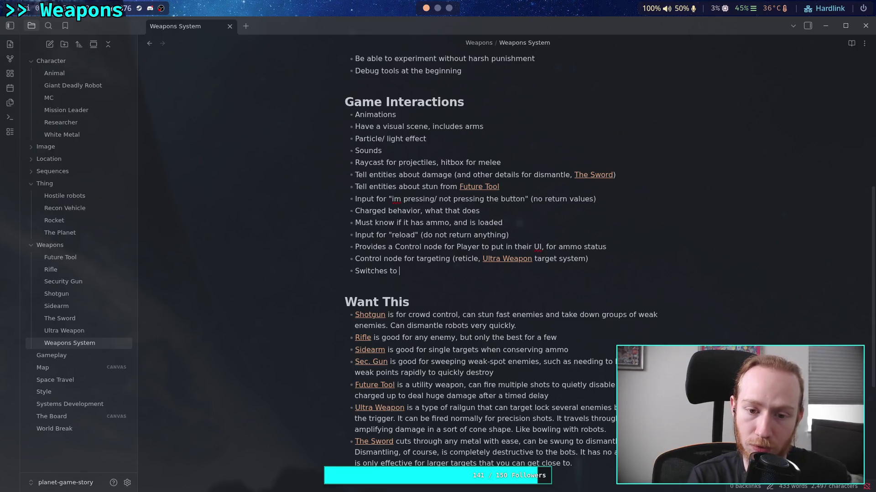
- Write that switches disable unused elements for enemies/multiplayer: no UI updates, no ammo tracking, purely input driven
{"action": "type", "text": "disable u"}
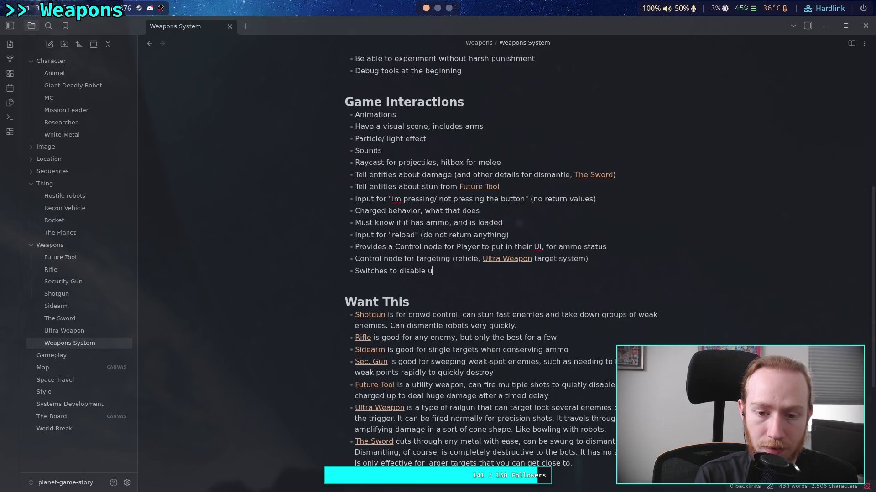
{"action": "type", "text": "nused elements, to be used for enema"}
{"action": "key", "text": "BackSpace"}
{"action": "type", "text": "ies/multiplayer. Disables ui"}
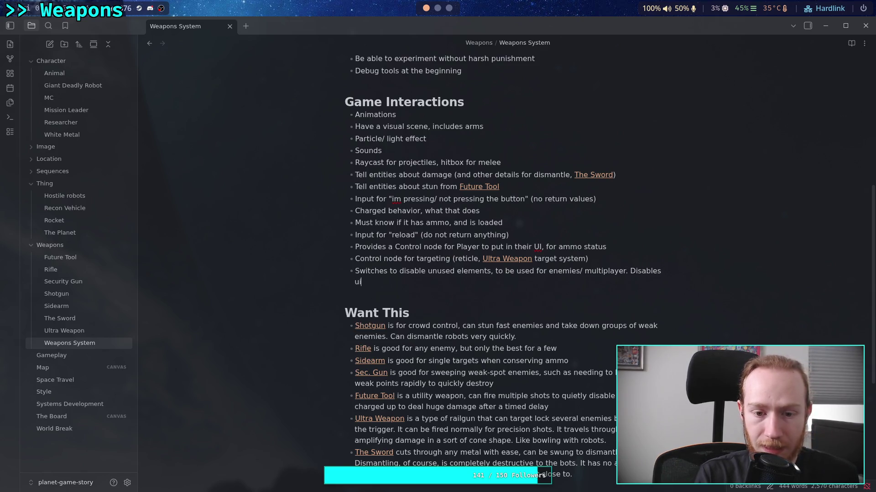
{"action": "type", "text": " updates, "}
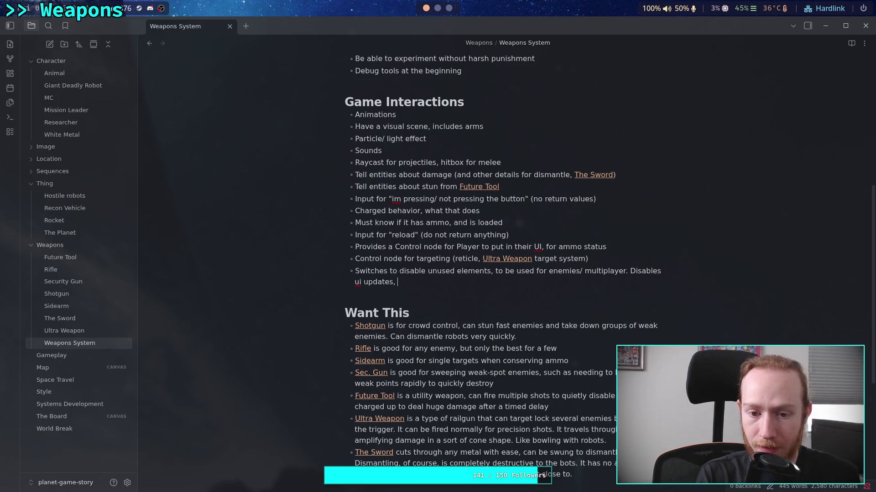
{"action": "type", "text": " disable"}
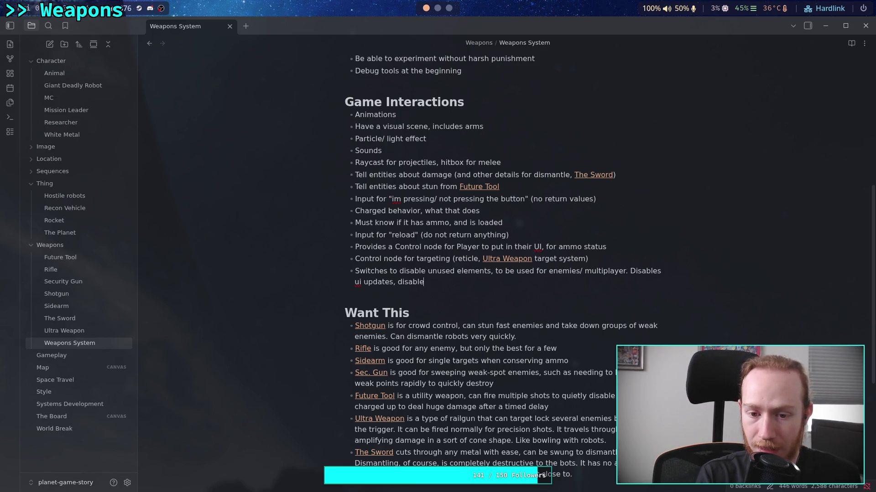
{"action": "type", "text": "s ammo tracking"}
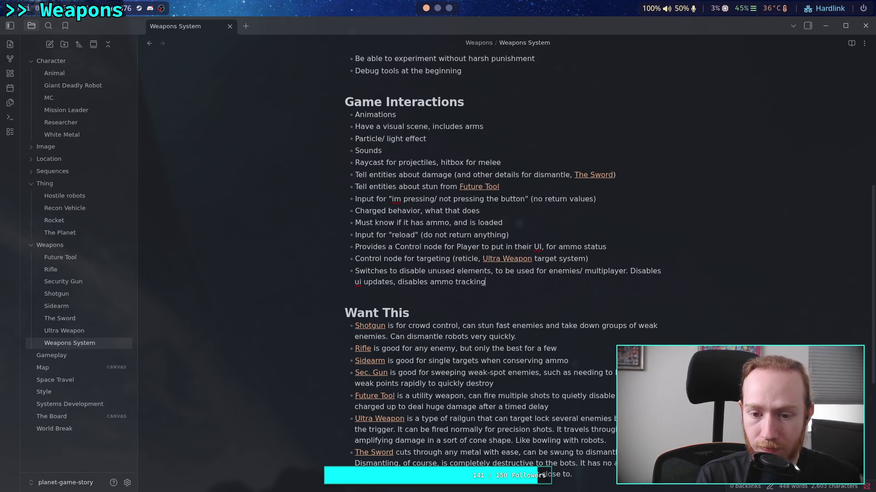
{"action": "type", "text": " purp"}
{"action": "key", "text": "BackSpace"}
{"action": "type", "text": "ley"}
{"action": "key", "text": "BackSpace"}
{"action": "key", "text": "BackSpace"}
{"action": "key", "text": "BackSpace"}
{"action": "type", "text": "ely "}
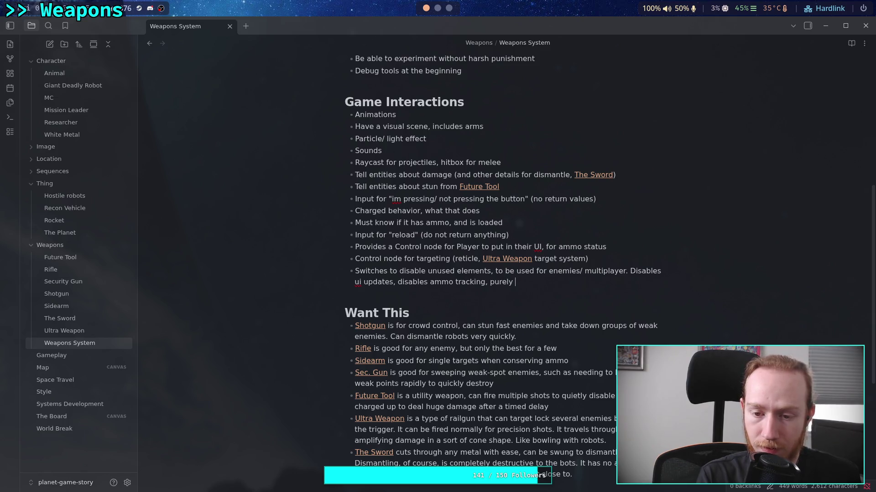
{"action": "type", "text": "input driven."}
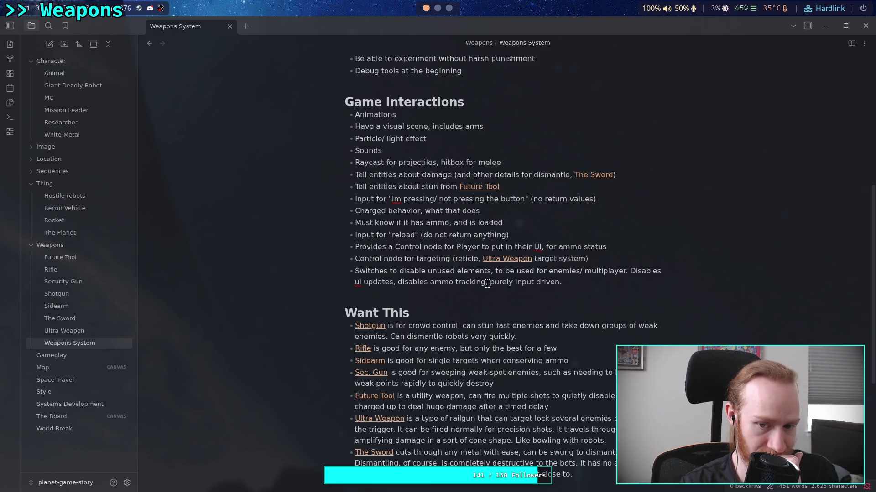
- Add the example: a "sidearm" given to a weak enemy just shoots without reloading or UI
{"action": "left_click", "coordinate": [572, 282]}
{"action": "type", "text": "F"}
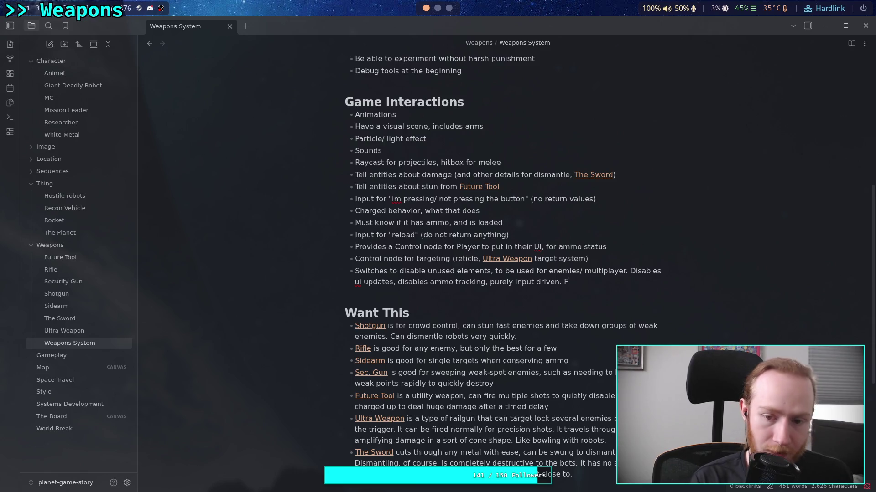
{"action": "type", "text": "or example, a \"sidearm\" "}
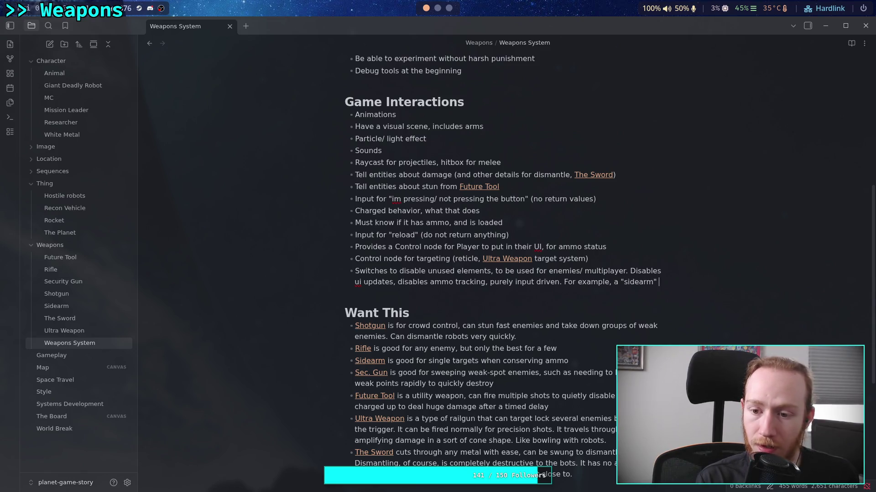
{"action": "type", "text": "can be given to a e"}
{"action": "key", "text": "BackSpace"}
{"action": "type", "text": "weak enemy "}
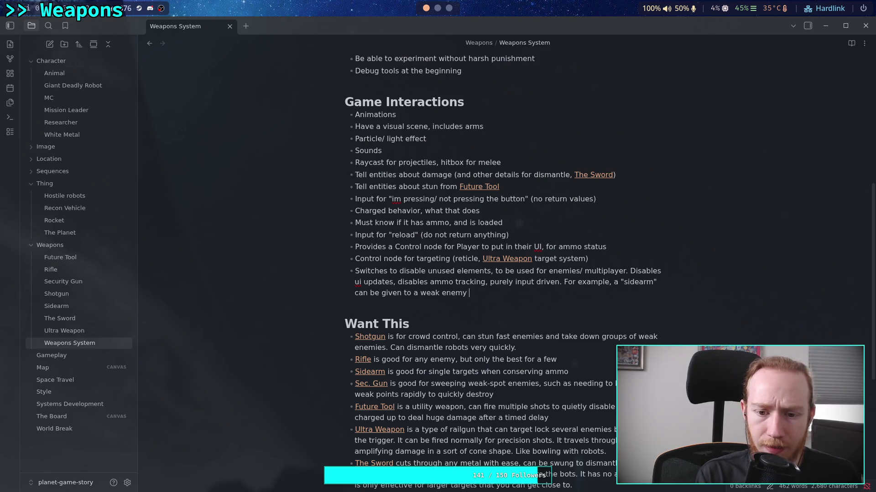
{"action": "type", "text": "and it just shoots it without reload"}
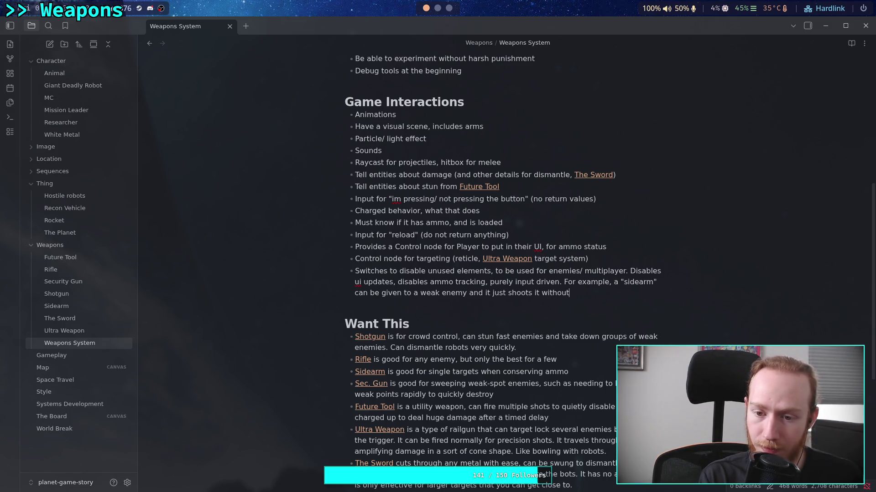
{"action": "type", "text": "ing."}
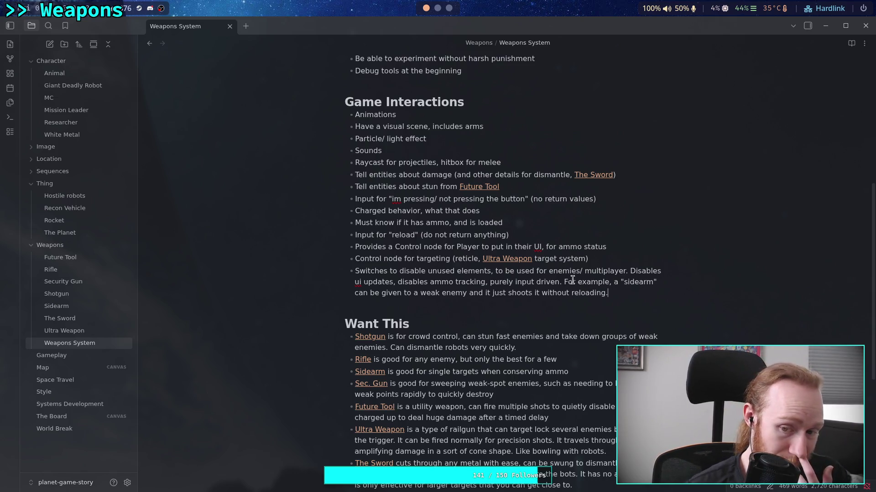
{"action": "key", "text": "BackSpace"}
{"action": "type", "text": "or ui."}
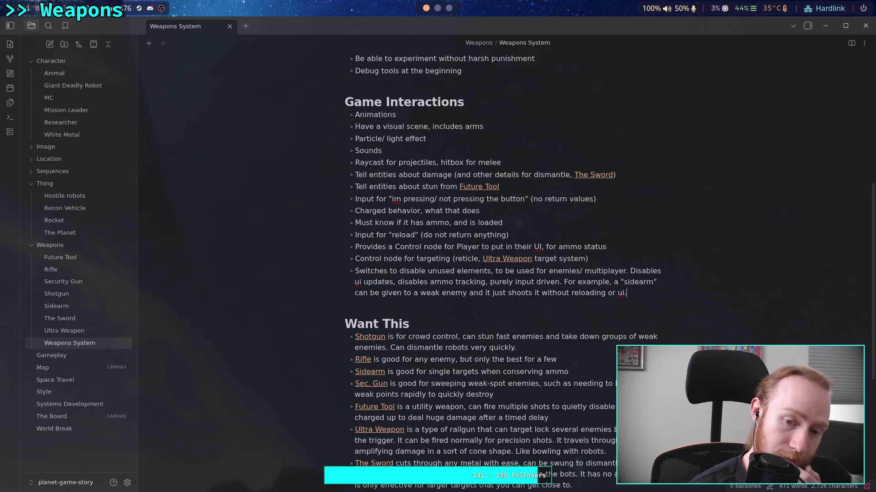
{"action": "scroll", "coordinate": [604, 367], "scroll_direction": "down", "scroll_amount": 2}
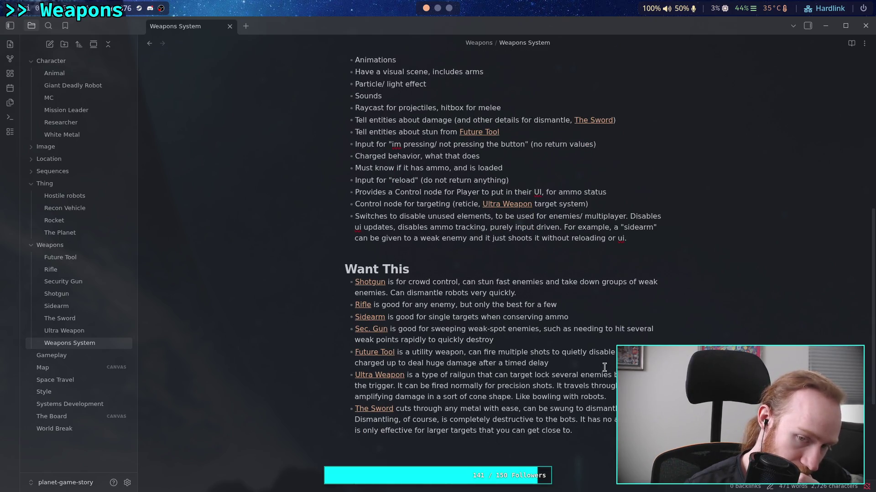
{"action": "scroll", "coordinate": [604, 367], "scroll_direction": "up", "scroll_amount": 2}
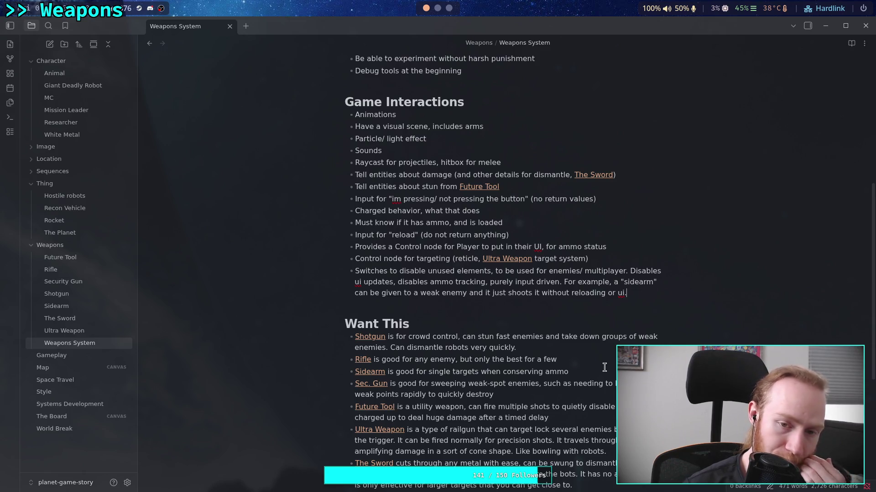
{"action": "left_click_drag", "start_coordinate": [384, 151], "coordinate": [354, 150]}
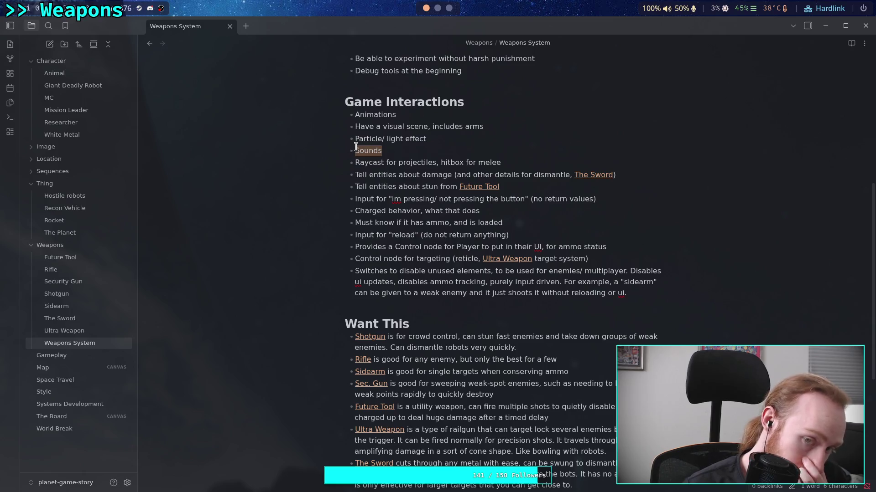
{"action": "mouse_move", "coordinate": [435, 139]}
{"action": "left_mouse_down"}
{"action": "mouse_move", "coordinate": [356, 140]}
{"action": "mouse_move", "coordinate": [408, 152]}
{"action": "left_mouse_up"}
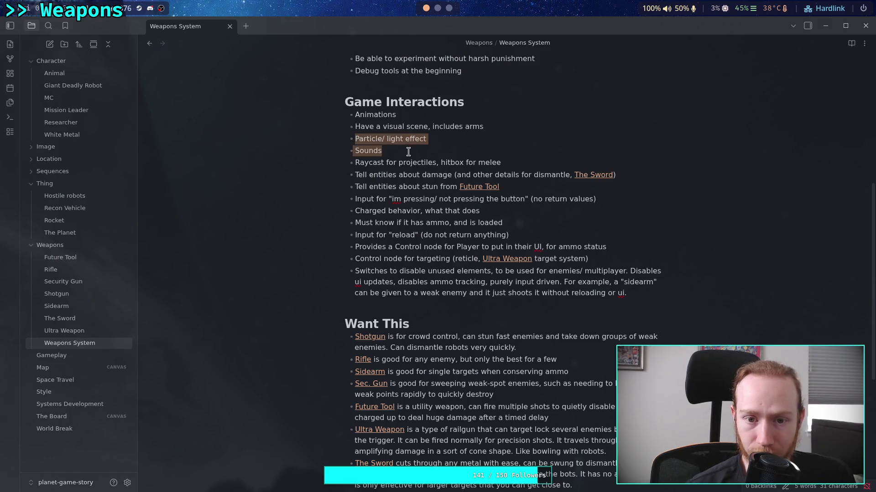
{"action": "left_click", "coordinate": [408, 151]}
{"action": "left_click", "coordinate": [393, 162]}
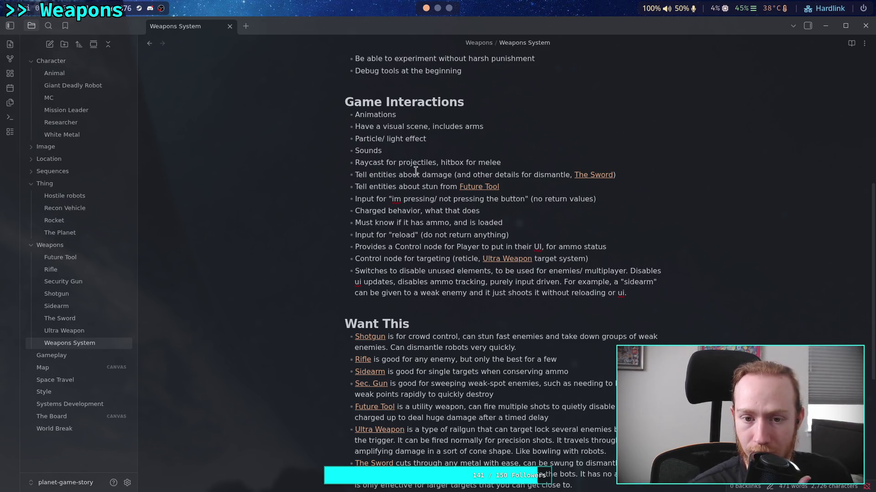
{"action": "left_click_drag", "start_coordinate": [382, 152], "coordinate": [356, 141]}
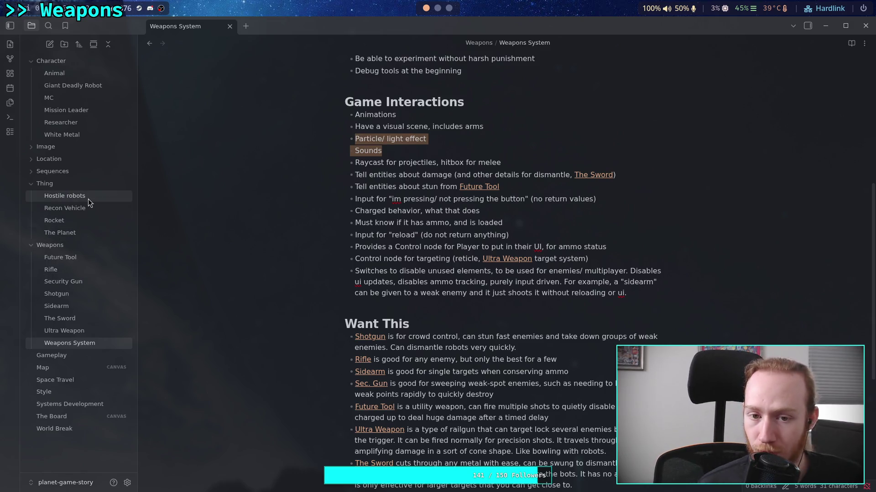
{"action": "mouse_move", "coordinate": [88, 198]}
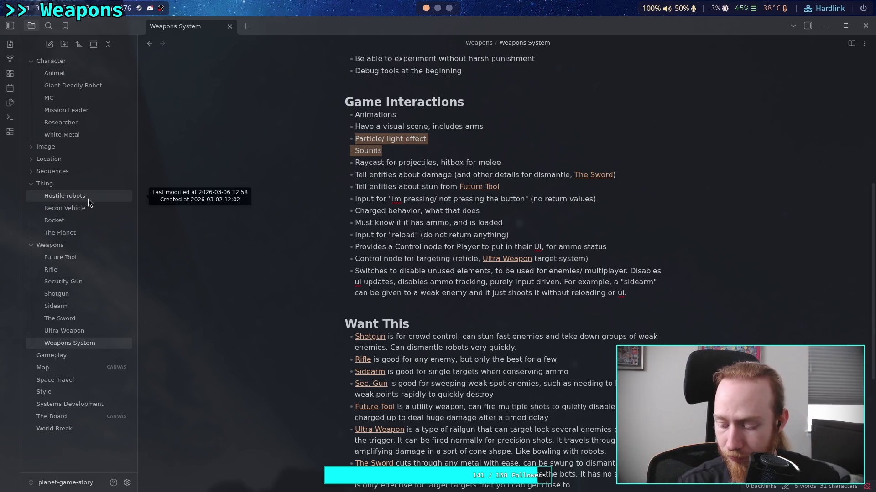
{"action": "left_click", "coordinate": [397, 302]}
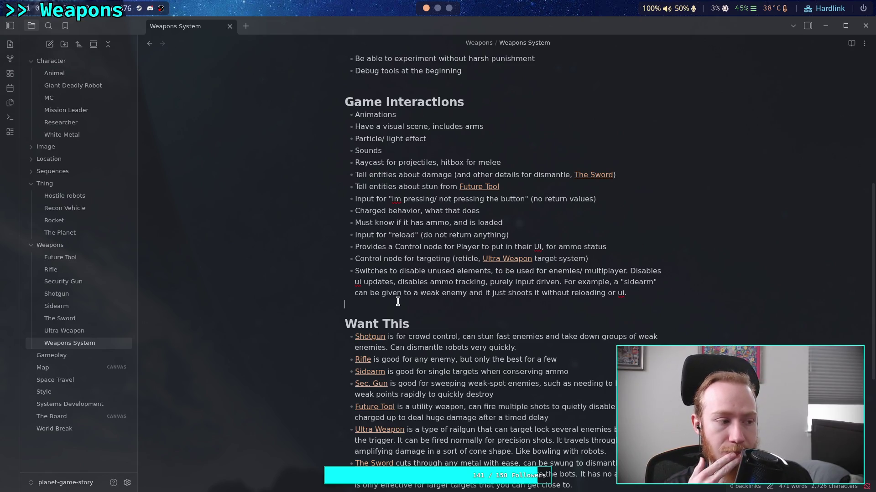
{"action": "left_click", "coordinate": [397, 301]}
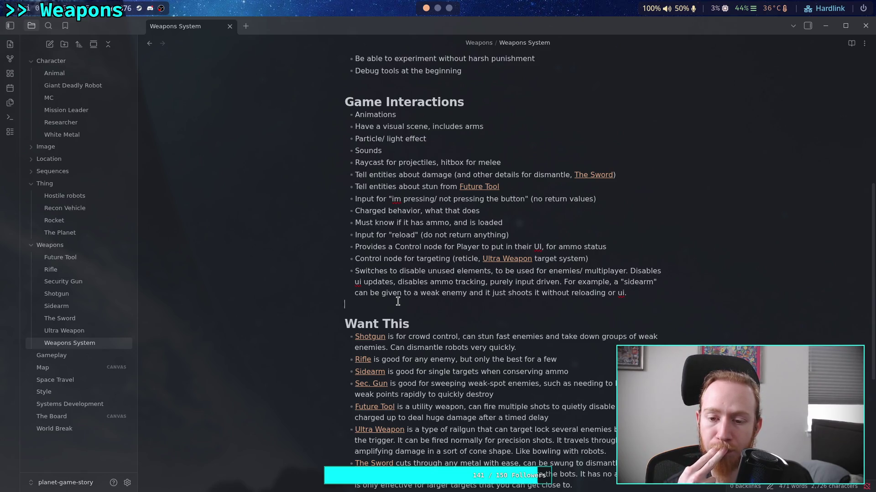
{"action": "left_click", "coordinate": [397, 301]}
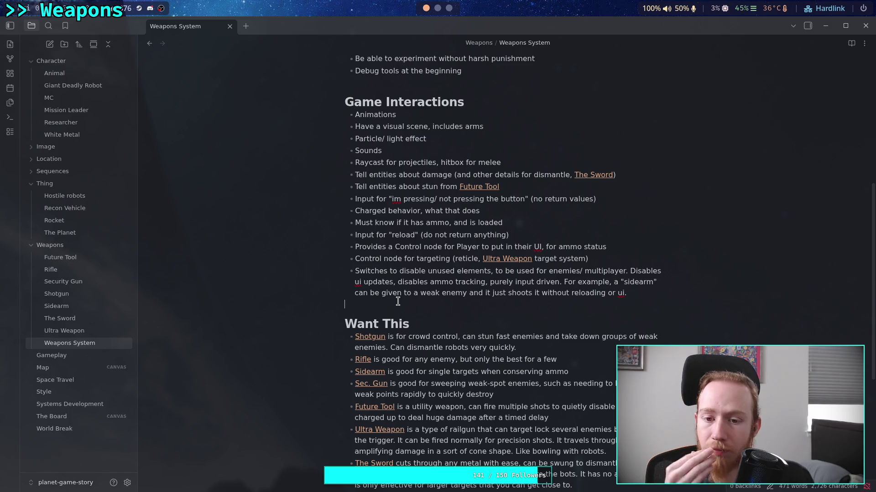
{"action": "left_click", "coordinate": [397, 301]}
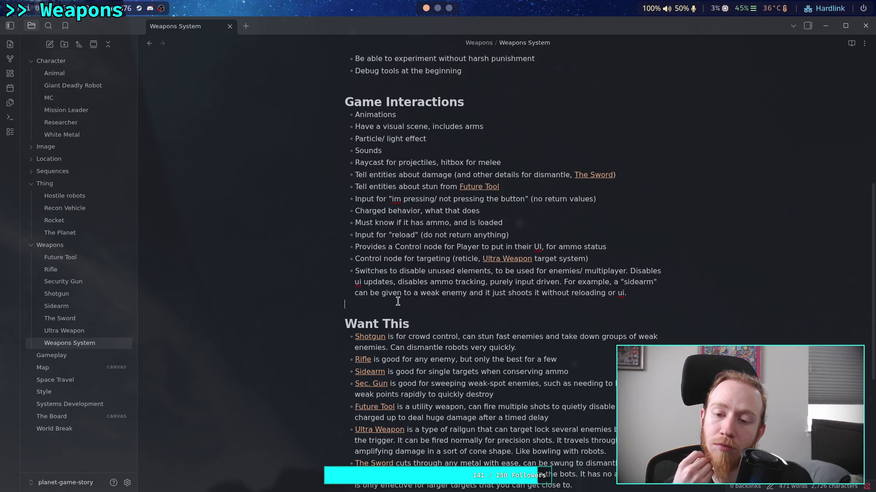
{"action": "left_click", "coordinate": [398, 302]}
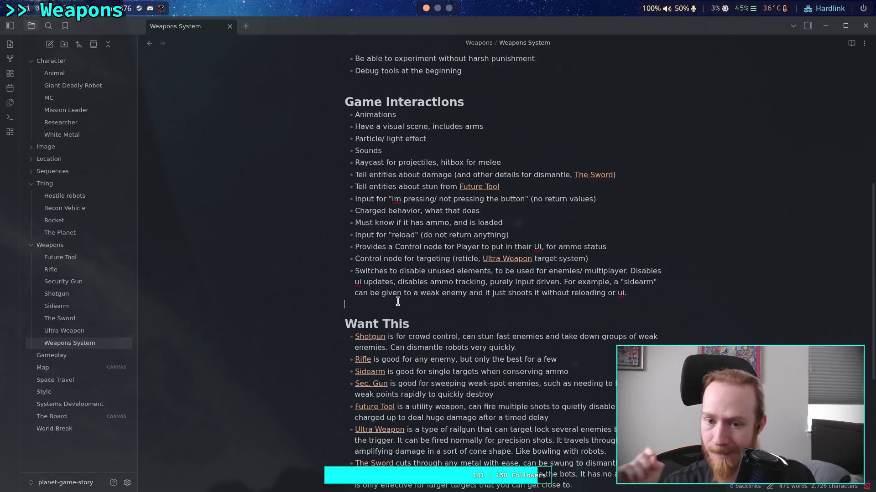
{"action": "left_click", "coordinate": [560, 186]}
{"action": "type", "text": ", "}
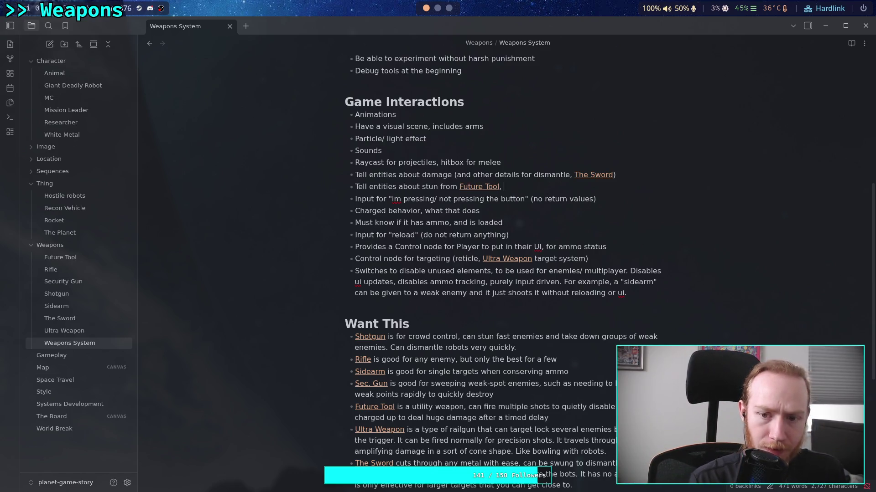
{"action": "type", "text": "the entit"}
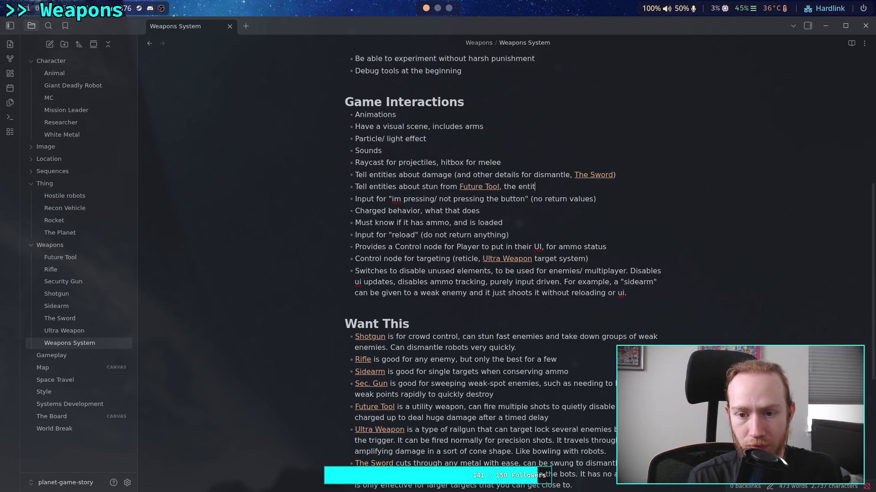
{"action": "type", "text": "y will dec"}
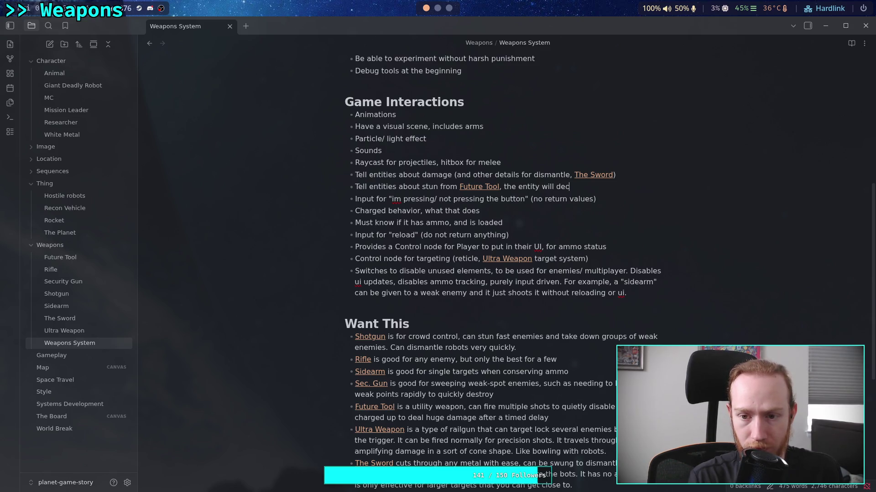
{"action": "type", "text": "ide what to do"}
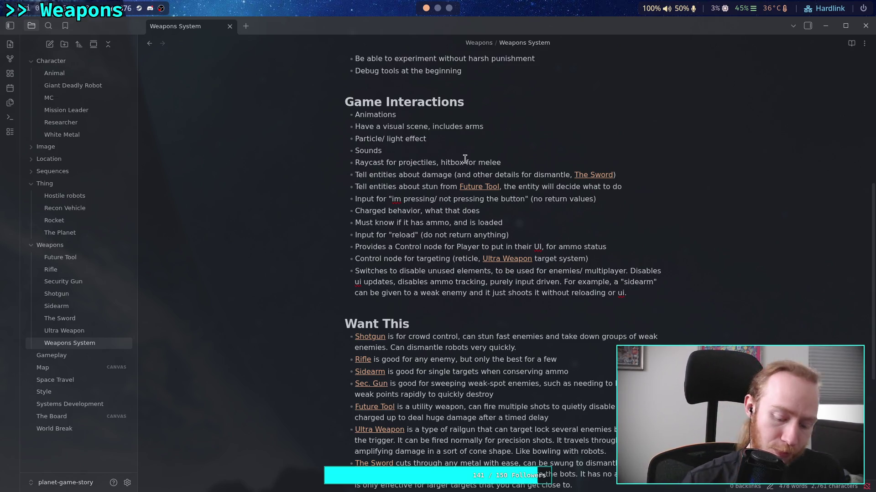
{"action": "left_click", "coordinate": [445, 162]}
- Insert a bullet: Melee could support raycast for decal placement, but focus on hitbox for impact
{"action": "left_click", "coordinate": [350, 175]}
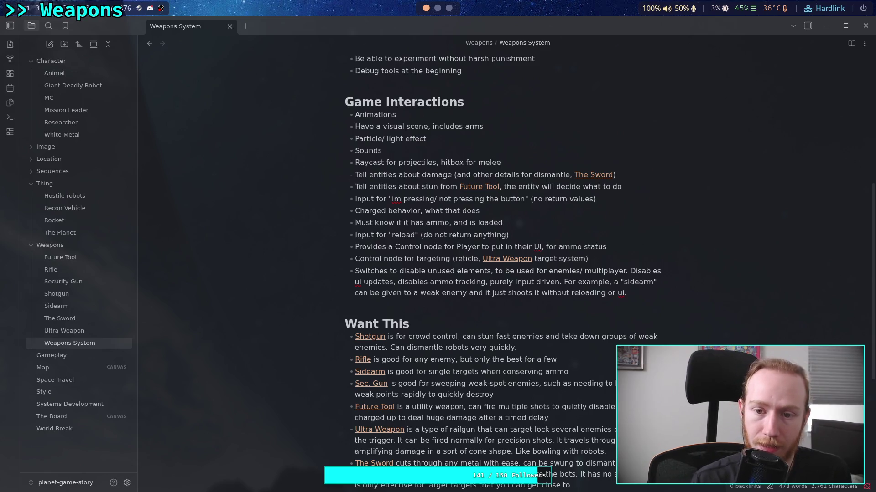
{"action": "key", "text": "Return"}
{"action": "type", "text": "Melee should raycast for decals"}
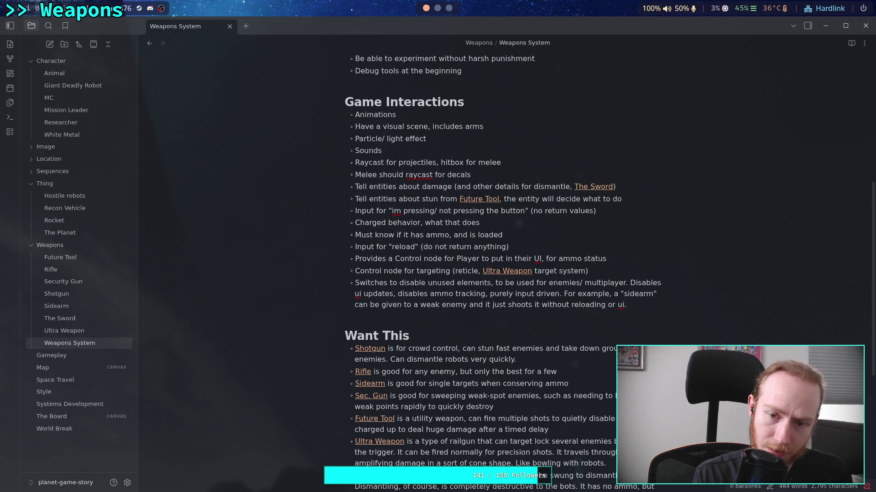
{"action": "key", "text": "BackSpace"}
{"action": "key", "text": "BackSpace"}
{"action": "key", "text": "BackSpace"}
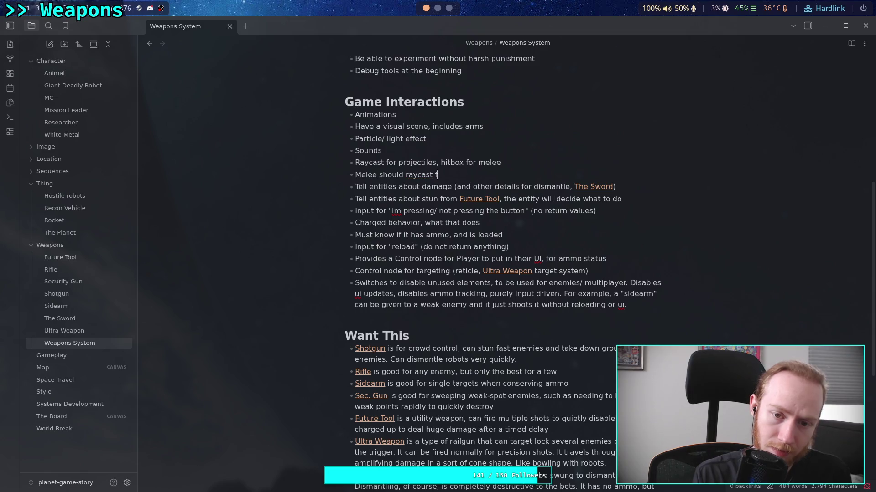
{"action": "type", "text": "could "}
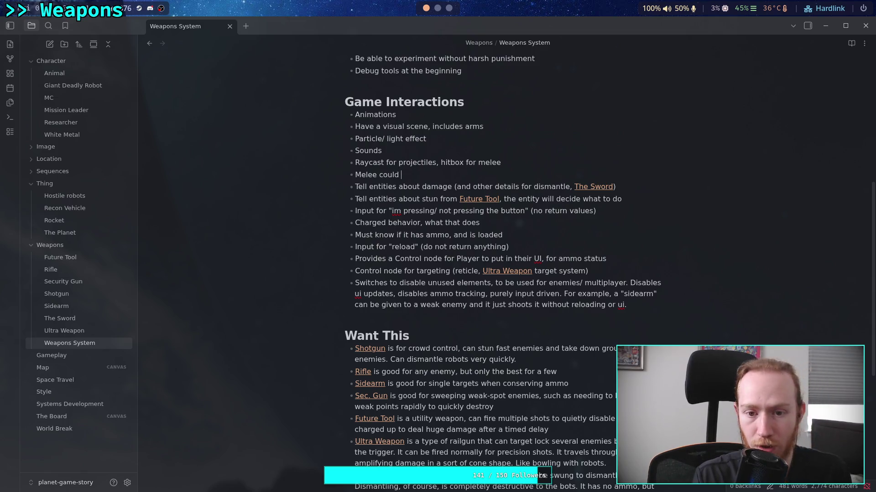
{"action": "type", "text": "support ray"}
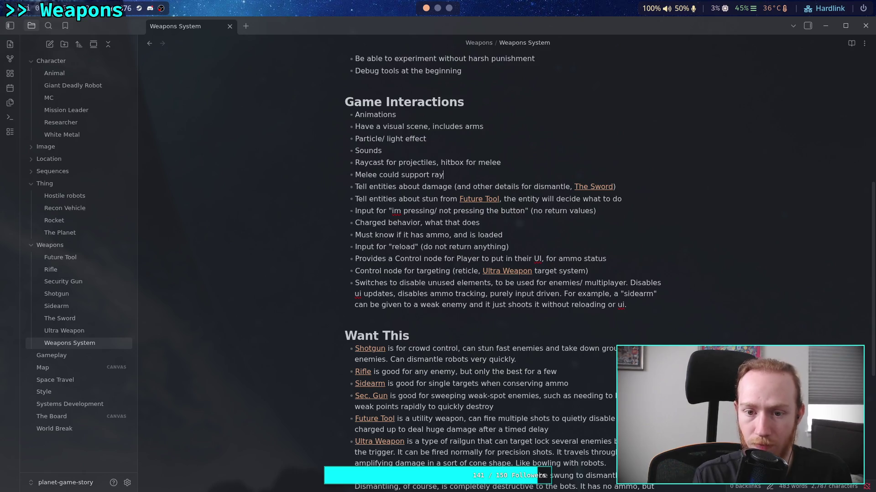
{"action": "type", "text": "cast for deca"}
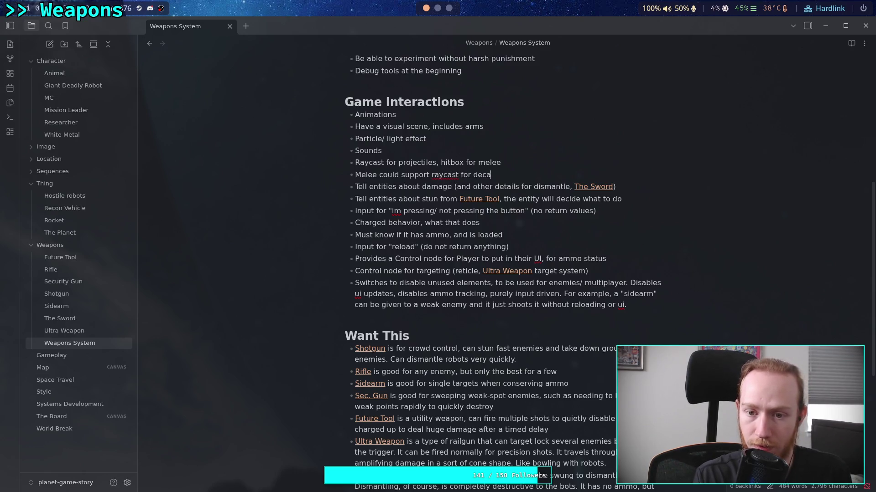
{"action": "type", "text": "l placement"}
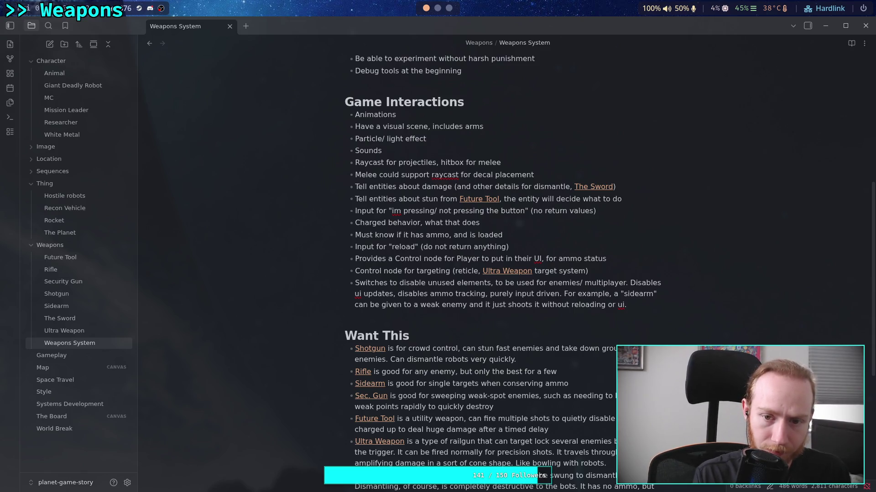
{"action": "type", "text": ", but"}
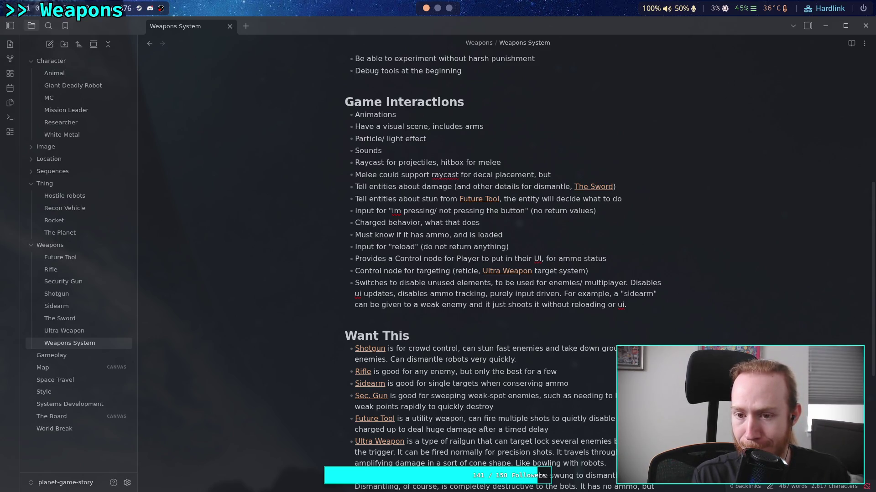
{"action": "type", "text": "focus "}
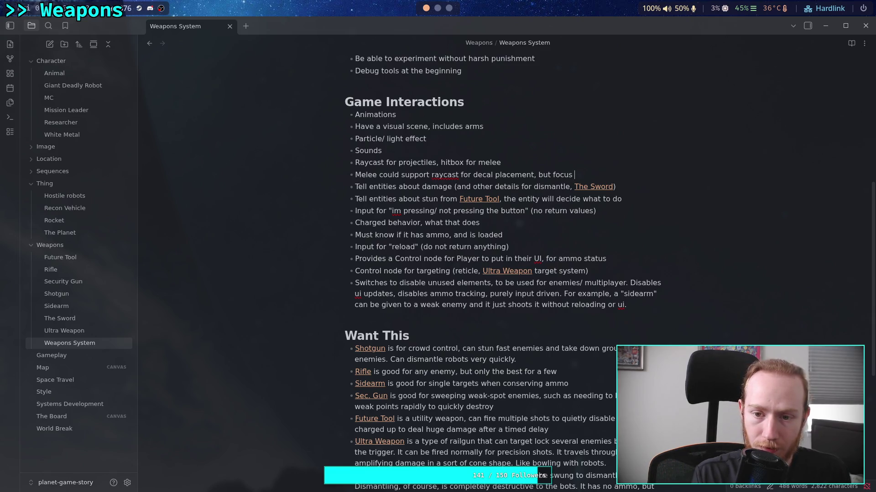
{"action": "type", "text": "on sweep"}
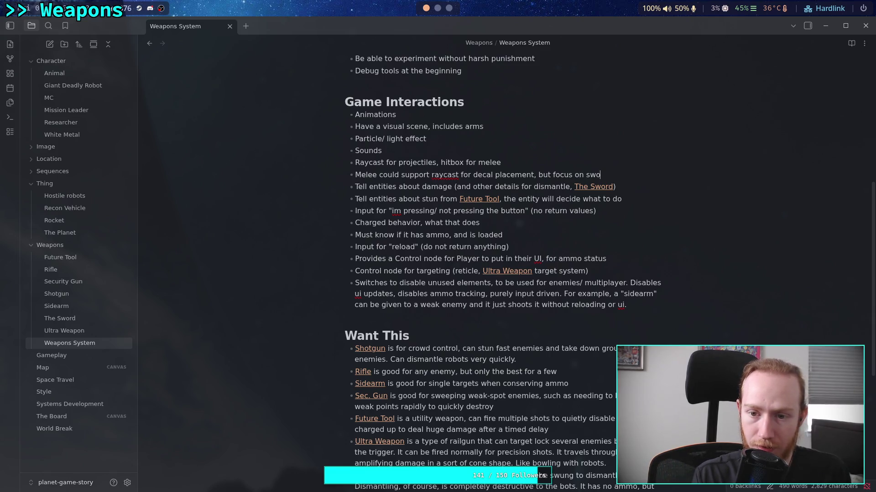
{"action": "key", "text": "BackSpace"}
{"action": "key", "text": "BackSpace"}
{"action": "key", "text": "BackSpace"}
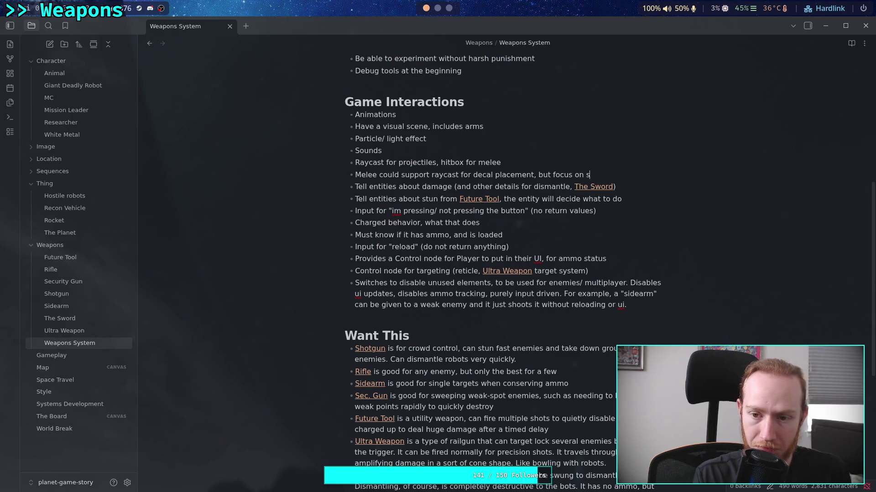
{"action": "type", "text": "hi"}
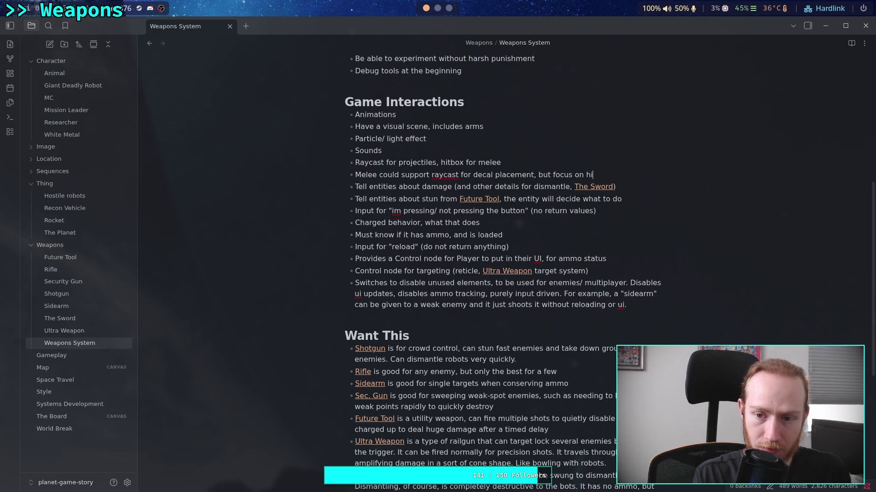
{"action": "type", "text": "tbox for "}
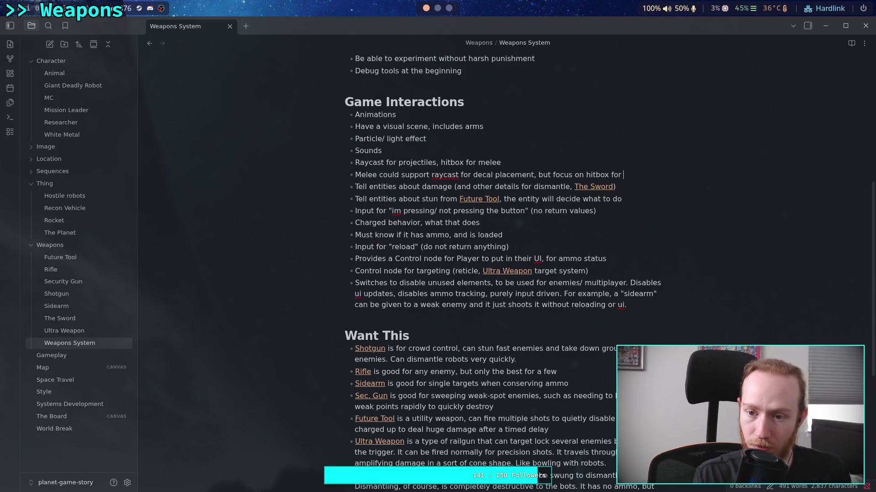
{"action": "type", "text": "c"}
{"action": "key", "text": "BackSpace"}
{"action": "type", "text": "impact"}
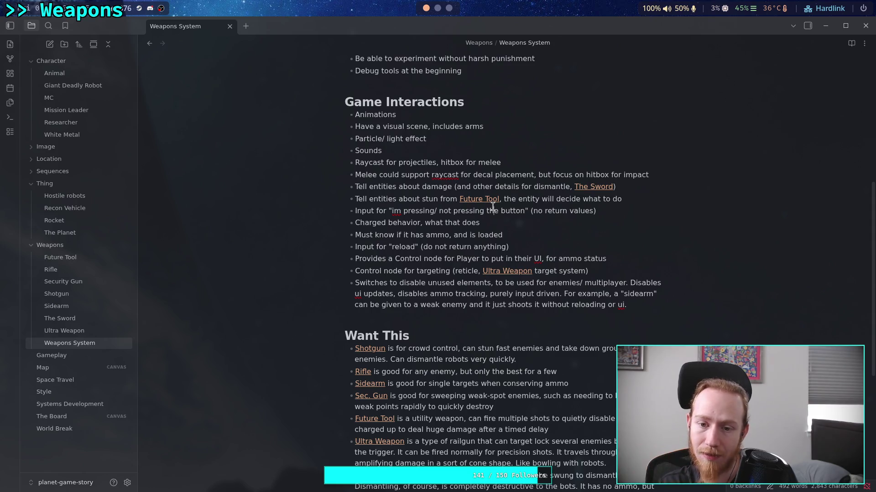
{"action": "left_click", "coordinate": [631, 198]}
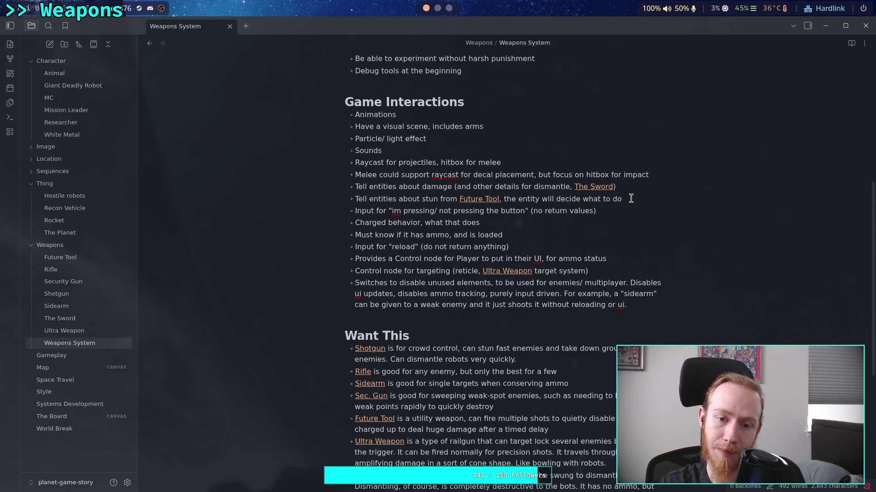
- Create an empty bullet directly under the 'Tell entities about stun' Future Tool line
{"action": "key", "text": "Return"}
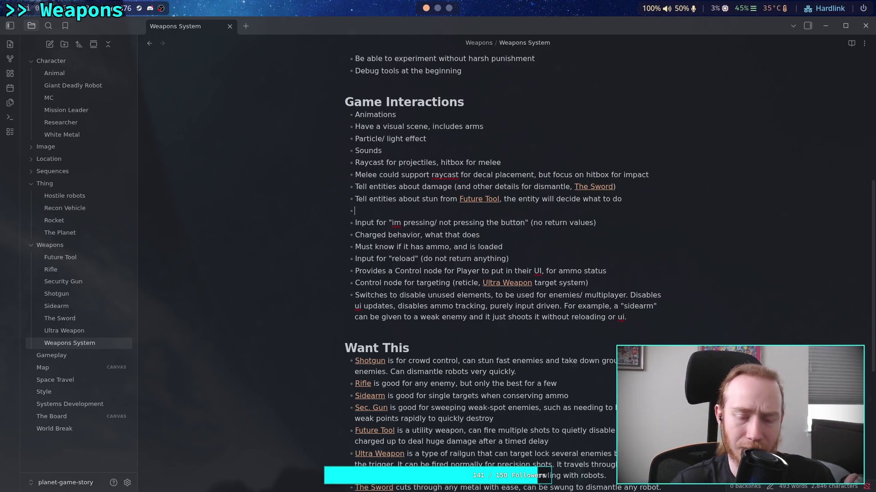
{"action": "left_click_drag", "start_coordinate": [539, 199], "coordinate": [397, 199]}
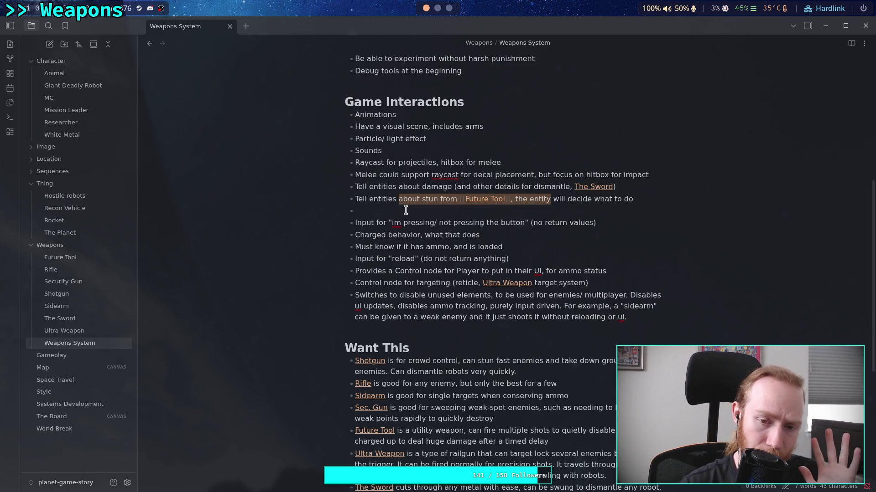
{"action": "left_click", "coordinate": [413, 209]}
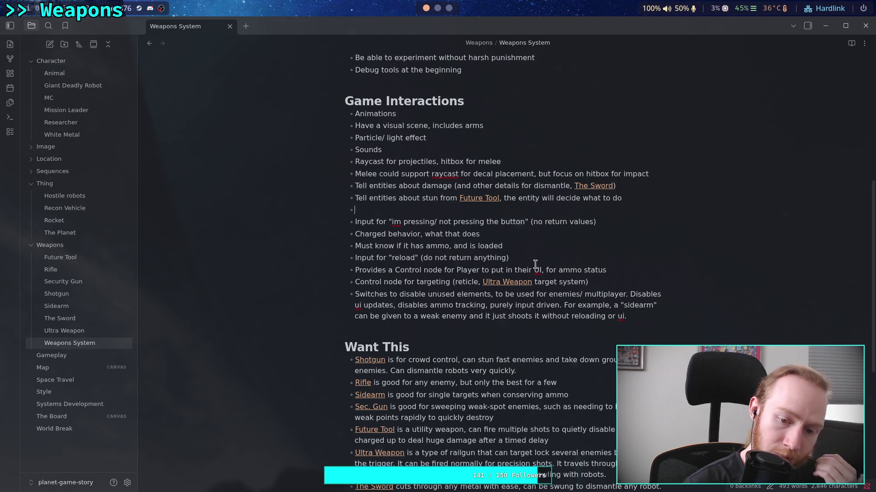
- Open the Hostile robots note and add an empty bullet after Giant Deadly Robot
{"action": "scroll", "coordinate": [535, 265], "scroll_direction": "down", "scroll_amount": 2}
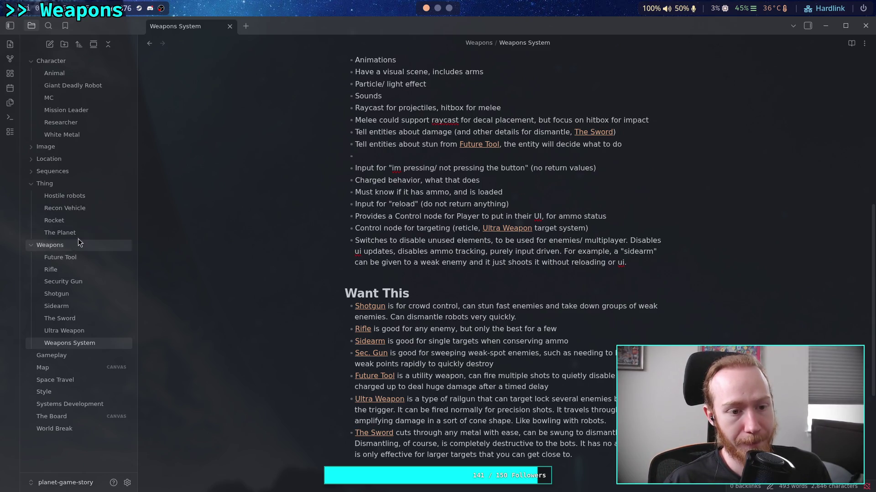
{"action": "left_click", "coordinate": [98, 197]}
{"action": "left_click", "coordinate": [572, 341]}
{"action": "key", "text": "Return"}
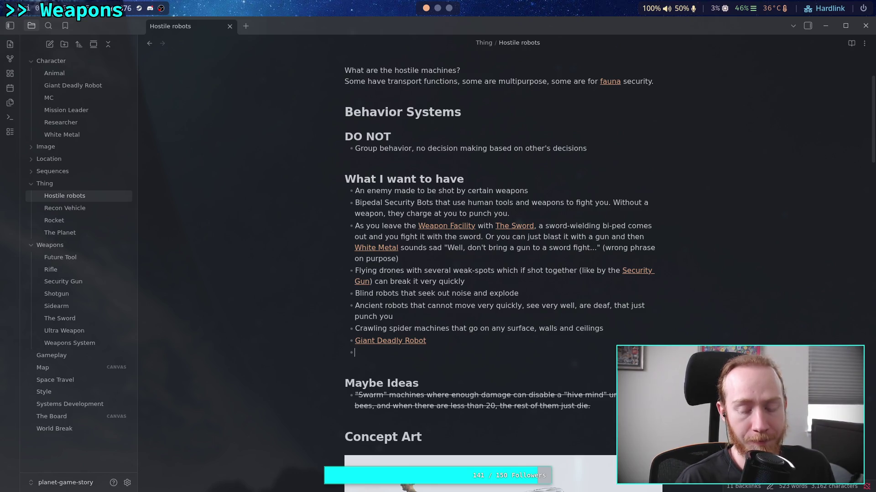
- Add the bullet "Robots parts have individual health bars"
{"action": "type", "text": "Robots "}
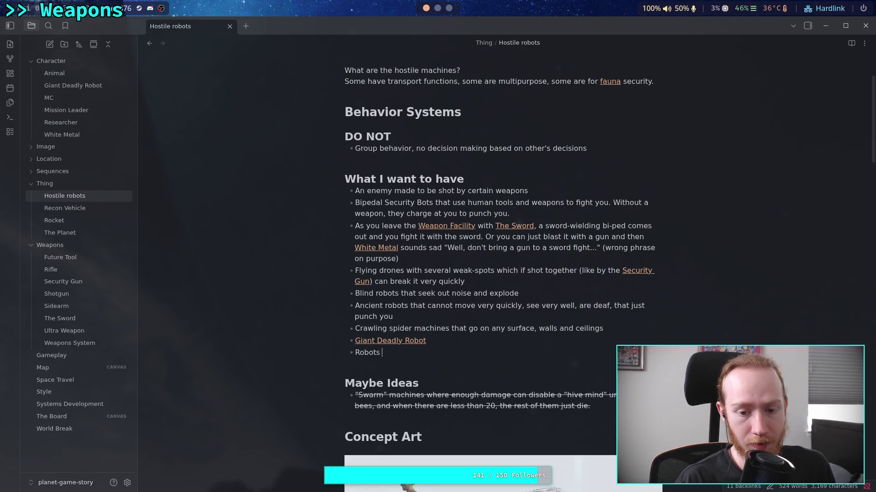
{"action": "type", "text": "parts have individeal"}
{"action": "key", "text": "BackSpace"}
{"action": "key", "text": "BackSpace"}
{"action": "key", "text": "BackSpace"}
{"action": "type", "text": "ual heath"}
{"action": "key", "text": "BackSpace"}
{"action": "key", "text": "BackSpace"}
{"action": "key", "text": "BackSpace"}
{"action": "type", "text": "alth d"}
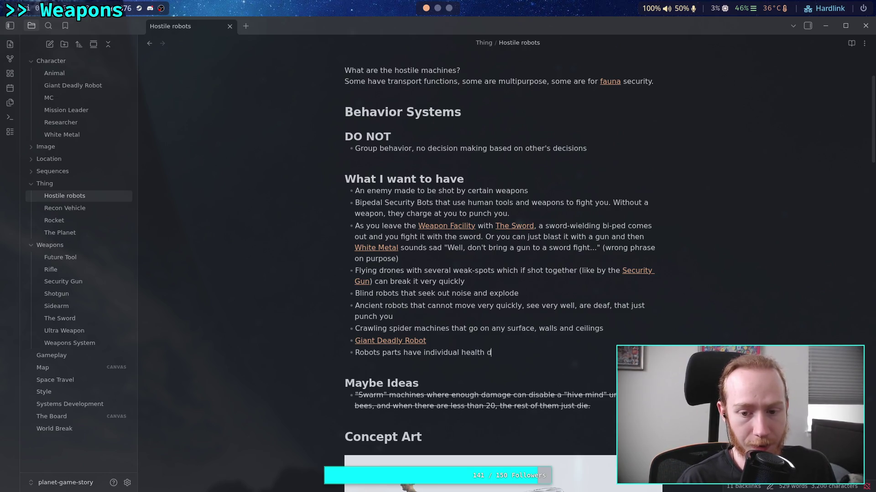
{"action": "key", "text": "BackSpace"}
{"action": "type", "text": "bars"}
{"action": "key", "text": "Return"}
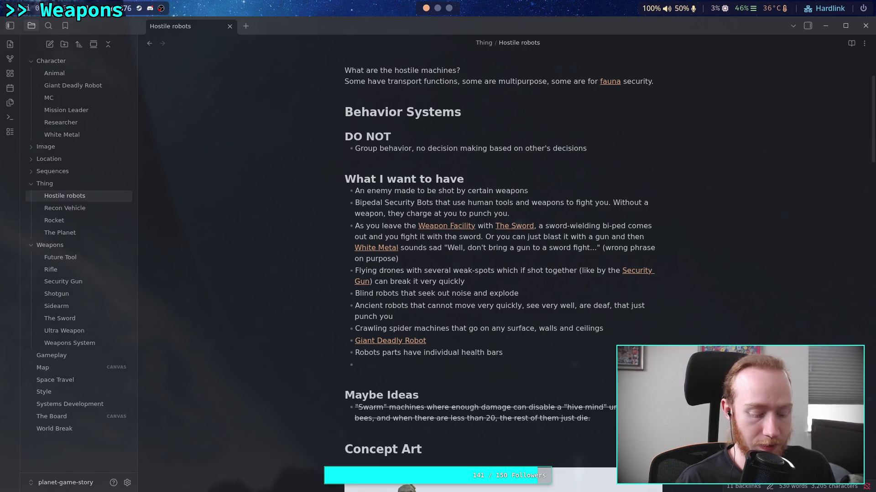
- Add a bullet saying "structure" health, when depleted, removes the part (dismantle)
{"action": "type", "text": "They have"}
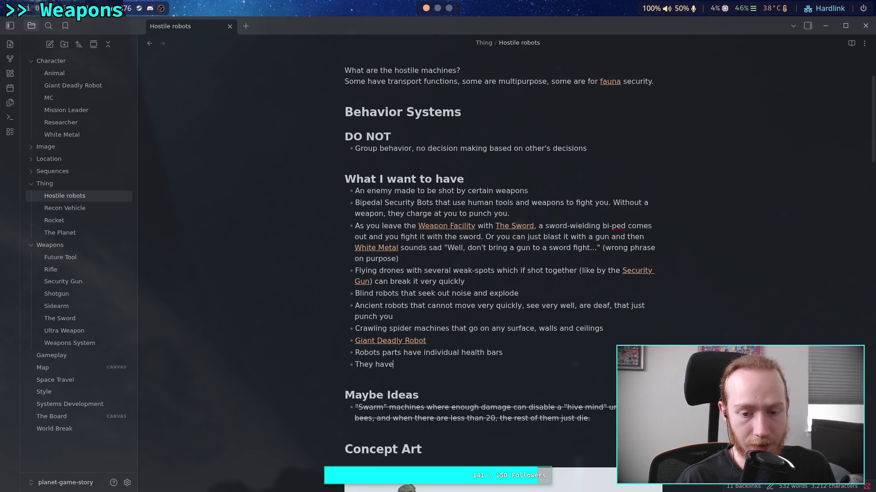
{"action": "type", "text": " \"struc"}
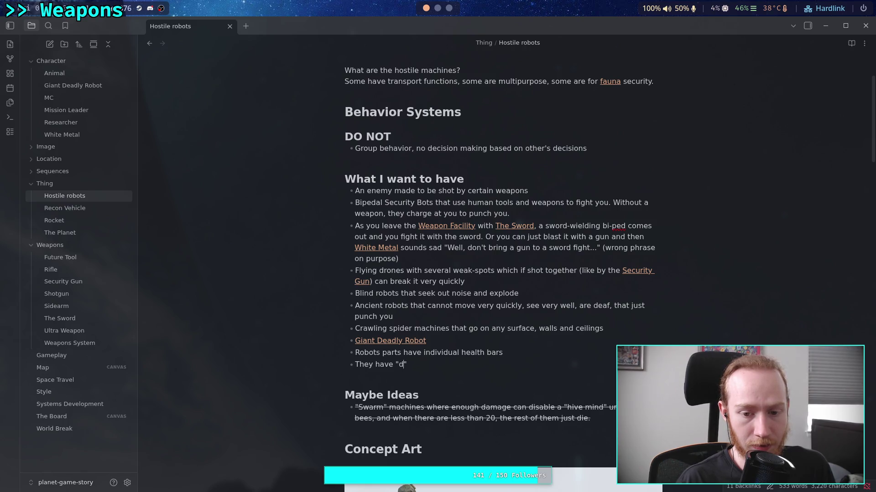
{"action": "type", "text": "ture"}
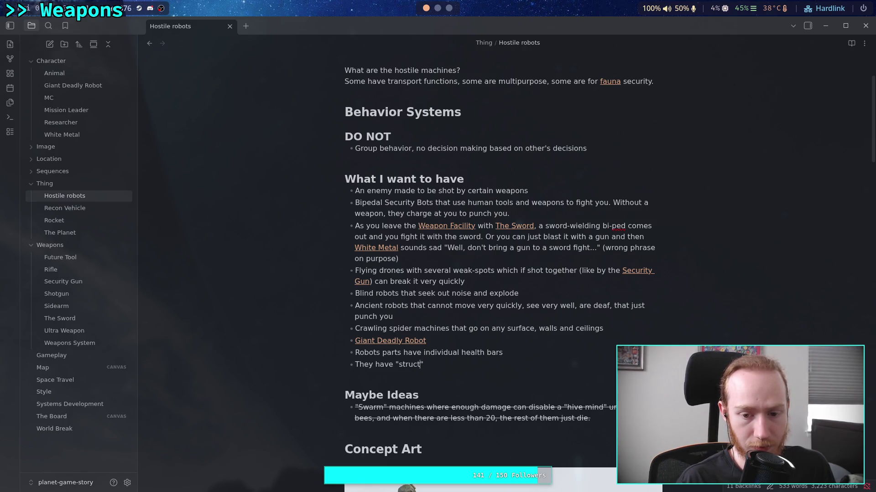
{"action": "key", "text": "BackSpace"}
{"action": "type", "text": "health"}
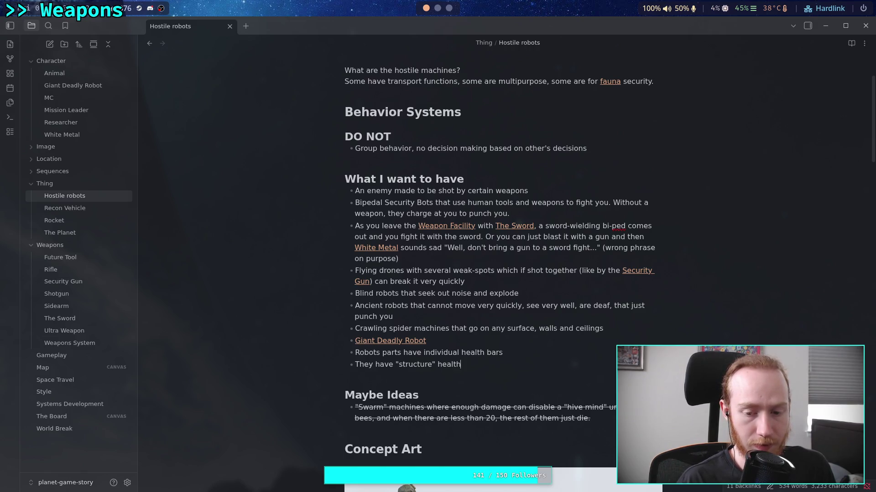
{"action": "type", "text": " which if"}
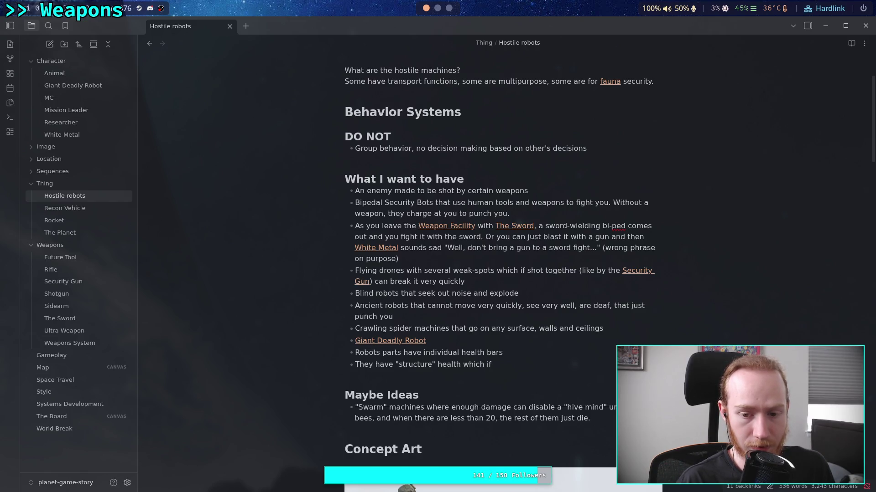
{"action": "type", "text": "deplet"}
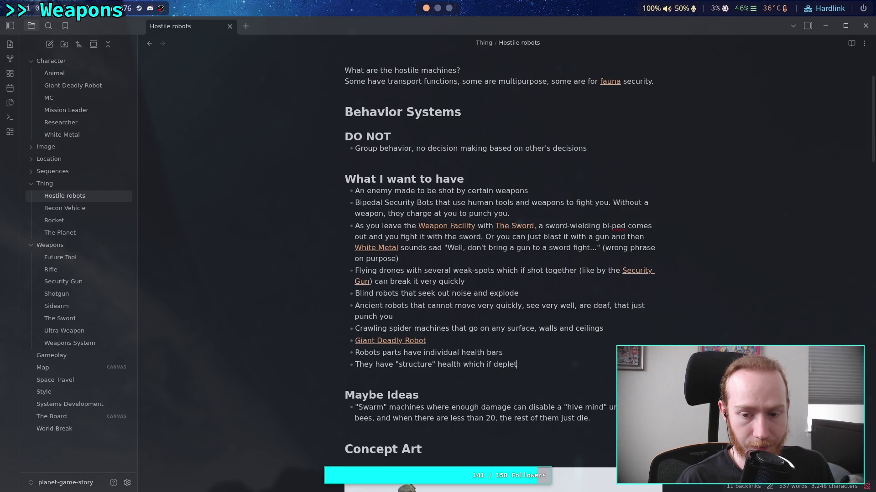
{"action": "type", "text": "ed remove"}
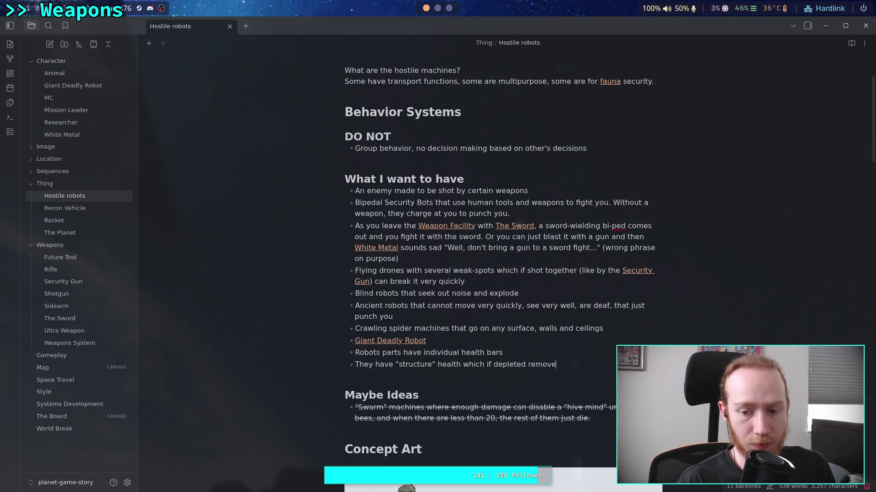
{"action": "type", "text": "s the part"}
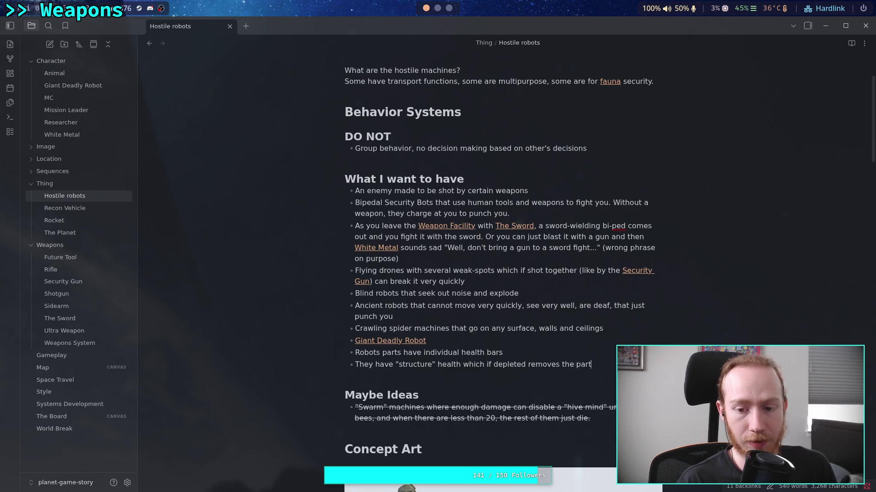
{"action": "type", "text": " (dism"}
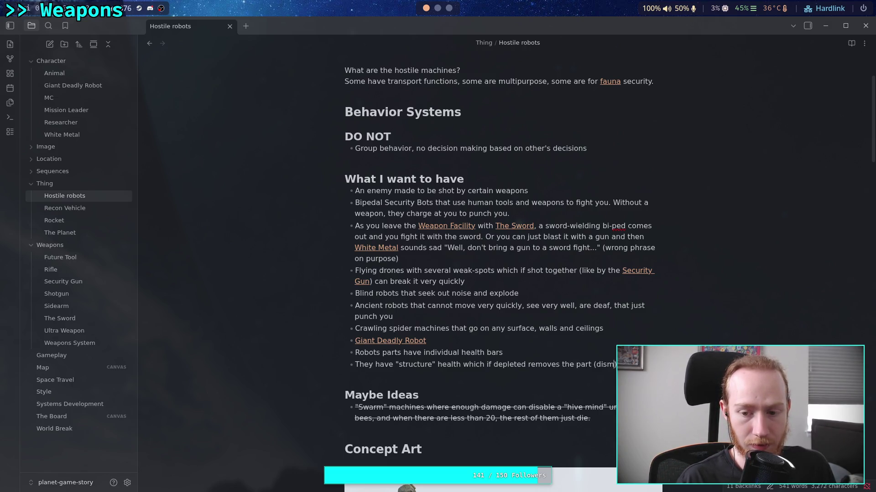
{"action": "type", "text": "ntle"}
{"action": "key", "text": "Return"}
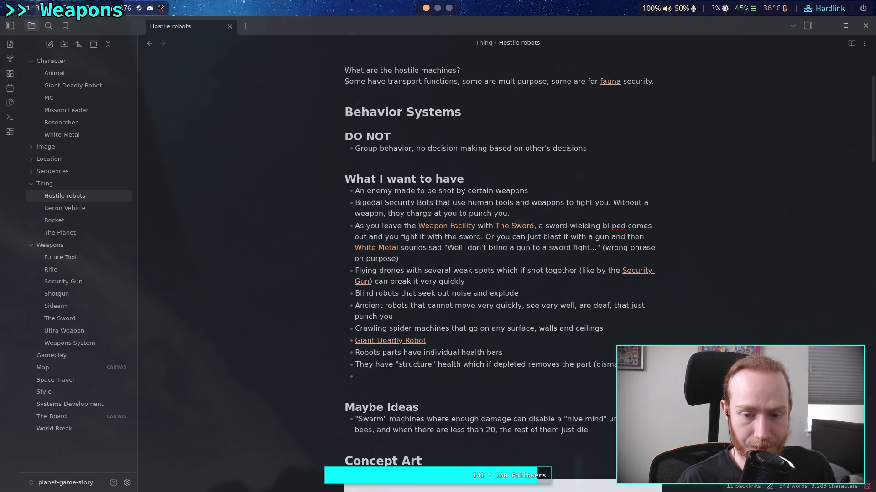
- Start a bullet saying they have "armor" health which, while present, reduces damage
{"action": "type", "text": "The yhav"}
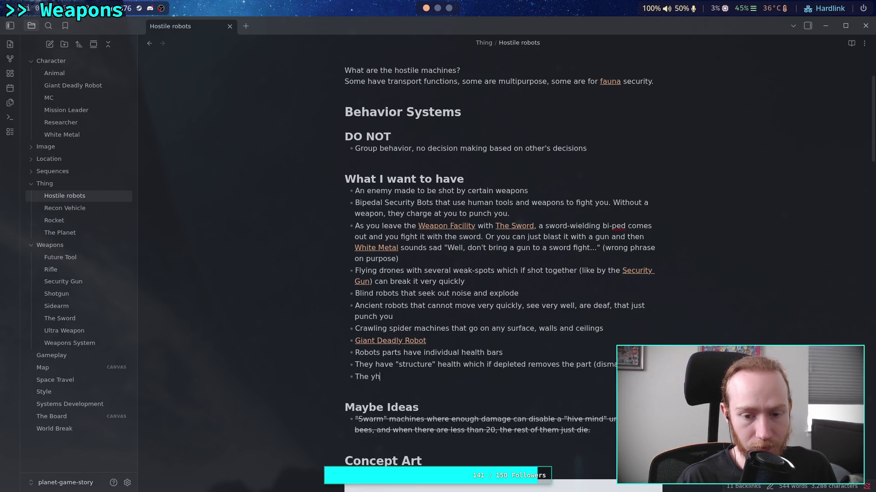
{"action": "key", "text": "BackSpace"}
{"action": "key", "text": "BackSpace"}
{"action": "key", "text": "BackSpace"}
{"action": "type", "text": "y have \"armar"}
{"action": "key", "text": "BackSpace"}
{"action": "key", "text": "BackSpace"}
{"action": "type", "text": "or\" health which "}
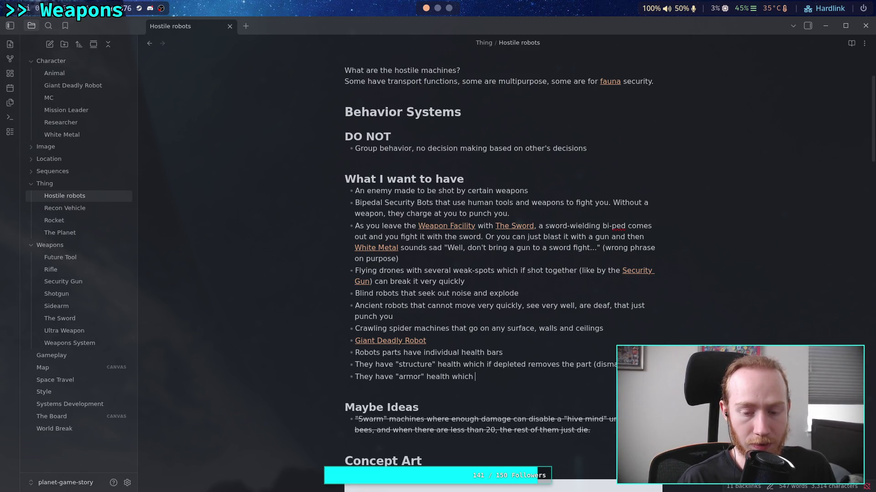
{"action": "type", "text": "reduc"}
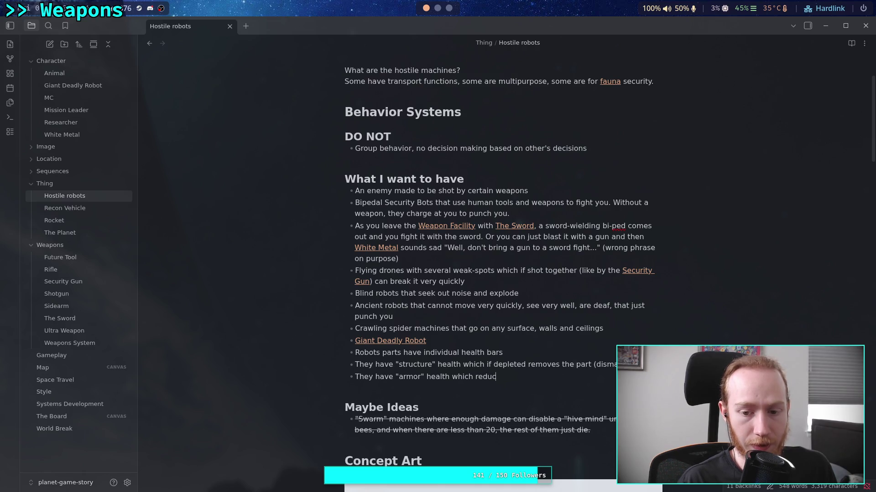
{"action": "type", "text": "es "}
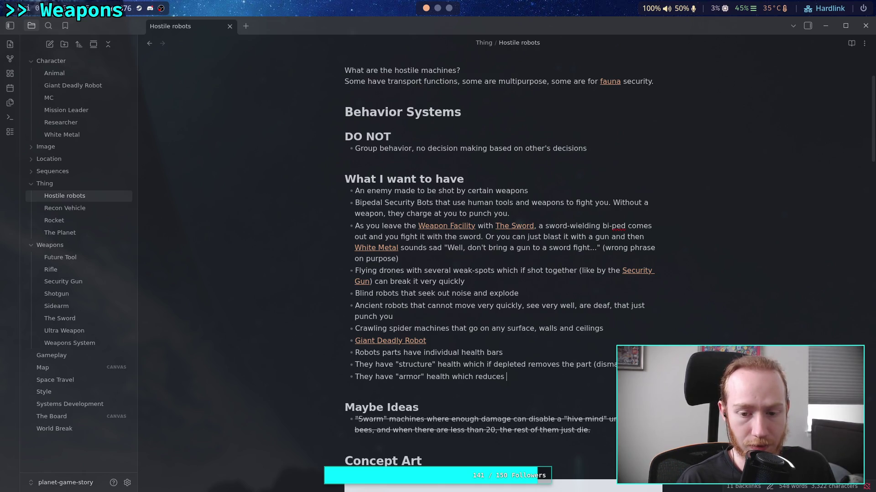
{"action": "key", "text": "BackSpace"}
{"action": "key", "text": "BackSpace"}
{"action": "key", "text": "BackSpace"}
{"action": "key", "text": "BackSpace"}
{"action": "key", "text": "BackSpace"}
{"action": "key", "text": "BackSpace"}
{"action": "key", "text": "BackSpace"}
{"action": "key", "text": "BackSpace"}
{"action": "key", "text": "BackSpace"}
{"action": "type", "text": ", while"}
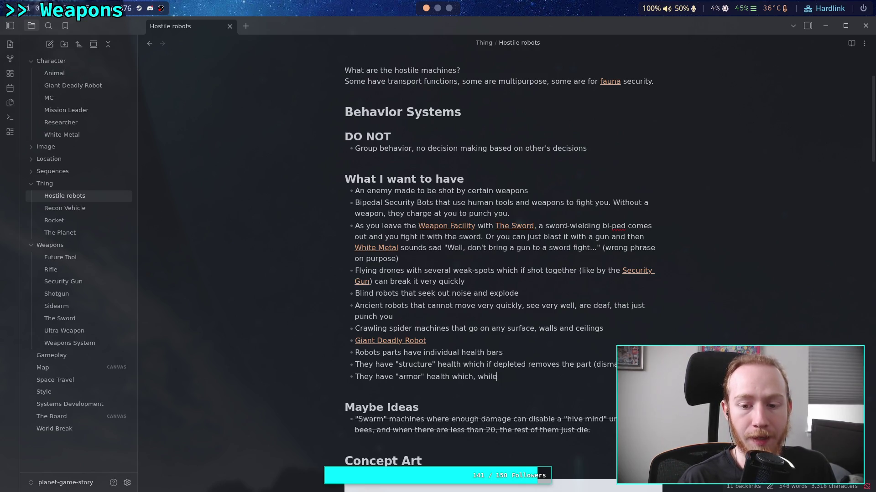
{"action": "type", "text": " pre"}
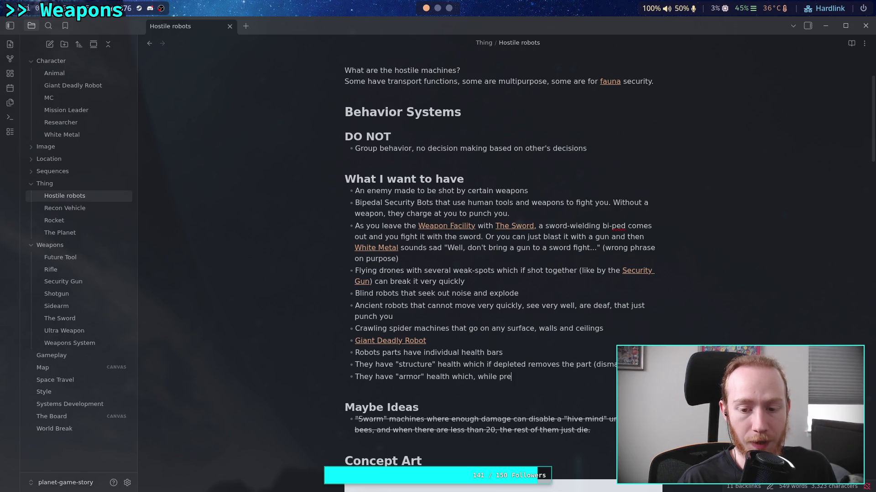
{"action": "type", "text": "sent' reduc"}
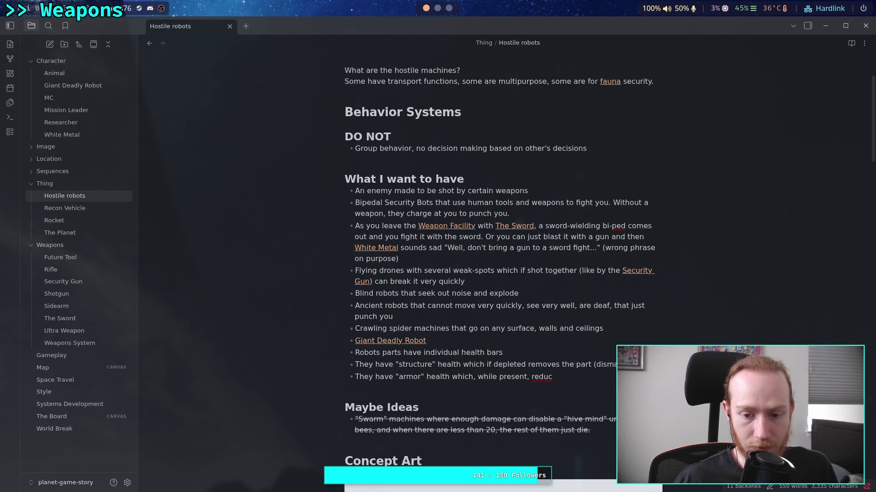
- Replace 'health' with 'points' in both the armor and structure bullets
{"action": "double_click", "coordinate": [437, 377]}
{"action": "type", "text": "points"}
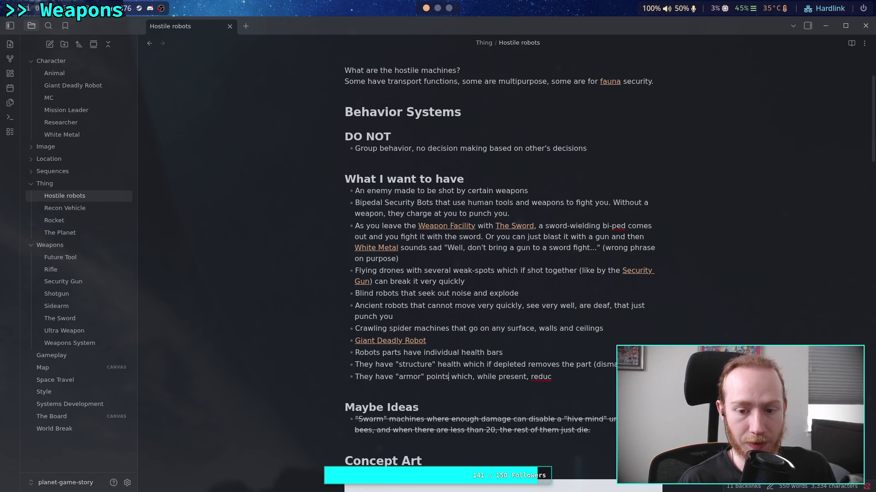
{"action": "double_click", "coordinate": [450, 364]}
{"action": "type", "text": "points"}
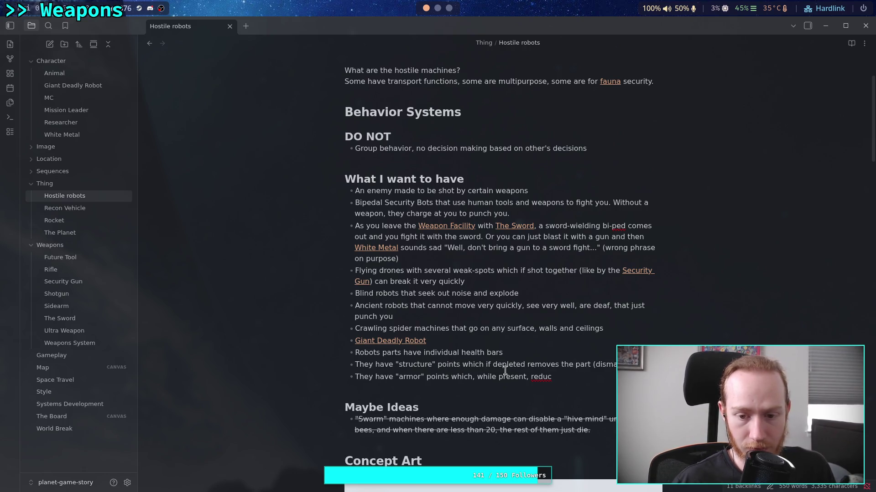
- Finish the armor bullet so it reduces front damage, then start another bullet
{"action": "left_click", "coordinate": [604, 379]}
{"action": "type", "text": "e "}
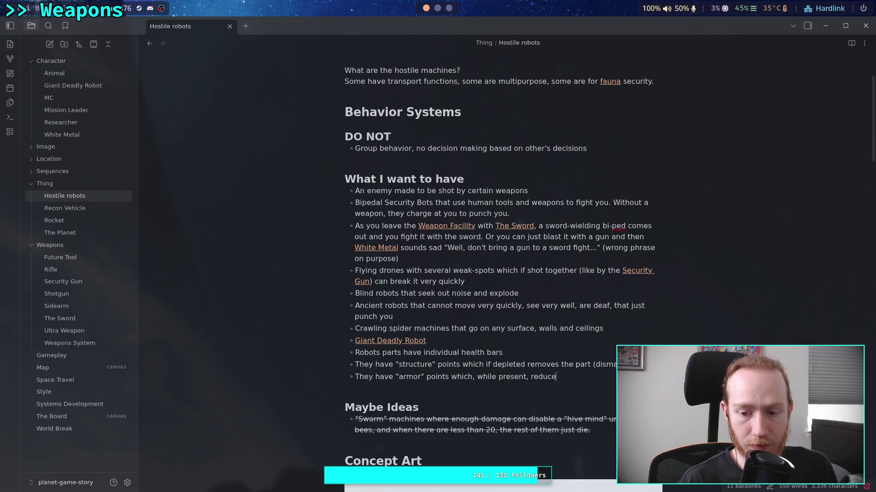
{"action": "type", "text": "incoming"}
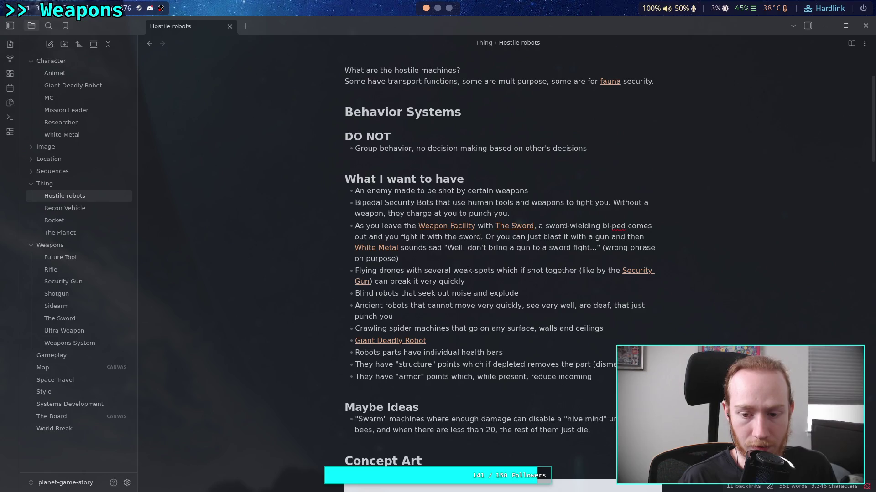
{"action": "type", "text": " damag"}
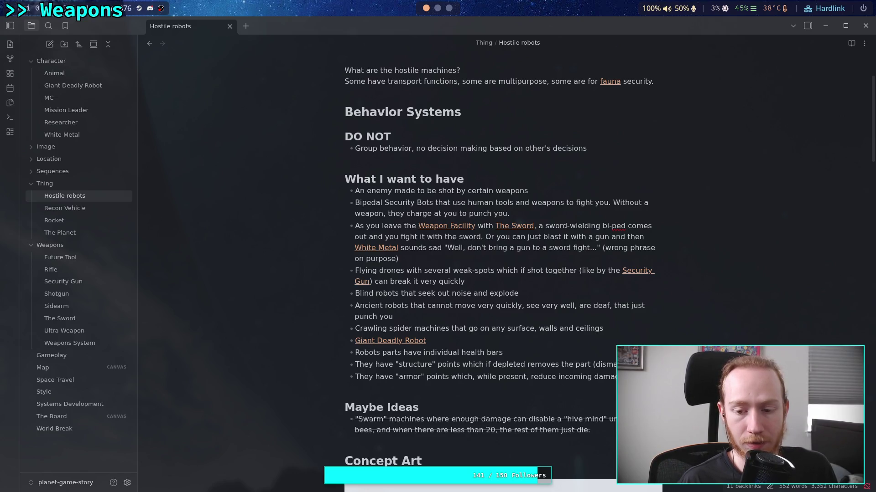
{"action": "key", "text": "ctrl+BackSpace"}
{"action": "key", "text": "ctrl+BackSpace"}
{"action": "type", "text": "fr"}
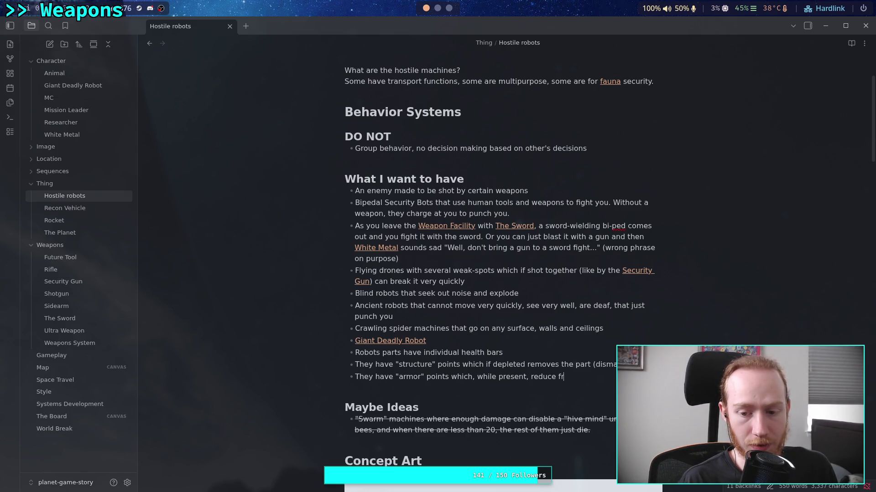
{"action": "type", "text": "ont damage"}
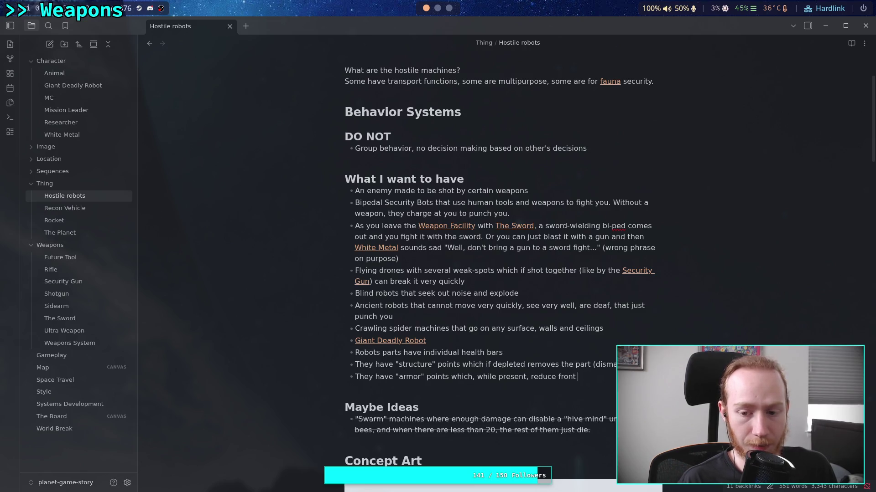
{"action": "key", "text": "Return"}
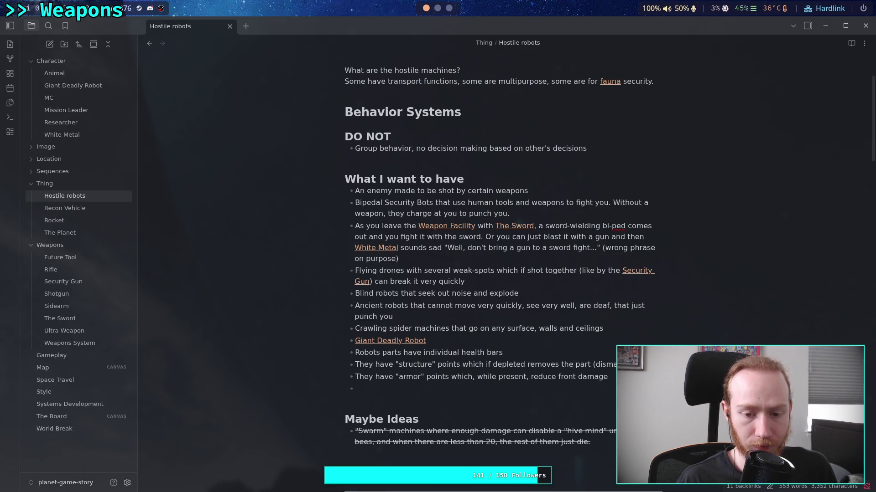
- Write the bullet "Can be staggered by shotgun"
{"action": "type", "text": "Can b"}
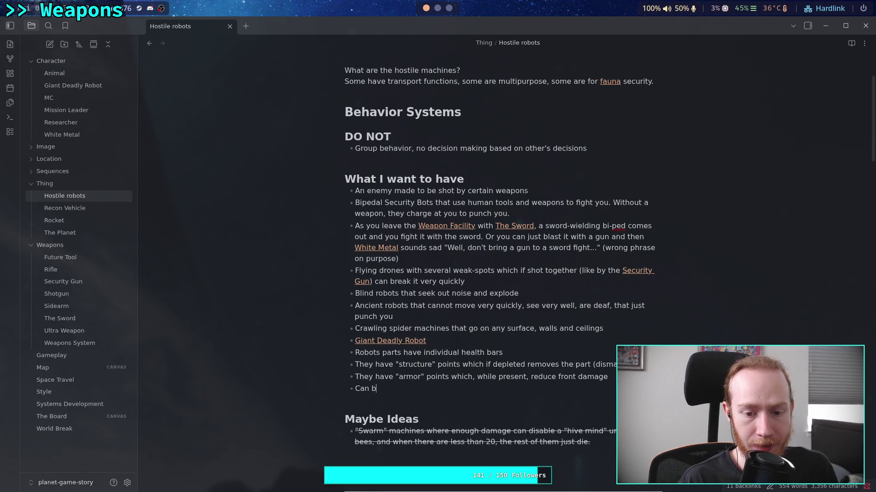
{"action": "type", "text": "e stunned "}
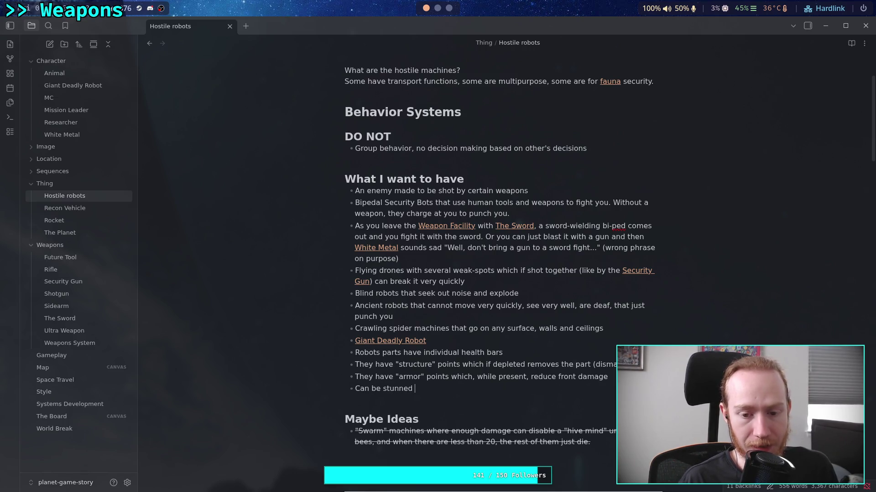
{"action": "type", "text": "by shot"}
{"action": "key", "text": "BackSpace"}
{"action": "key", "text": "BackSpace"}
{"action": "key", "text": "BackSpace"}
{"action": "type", "text": "agge"}
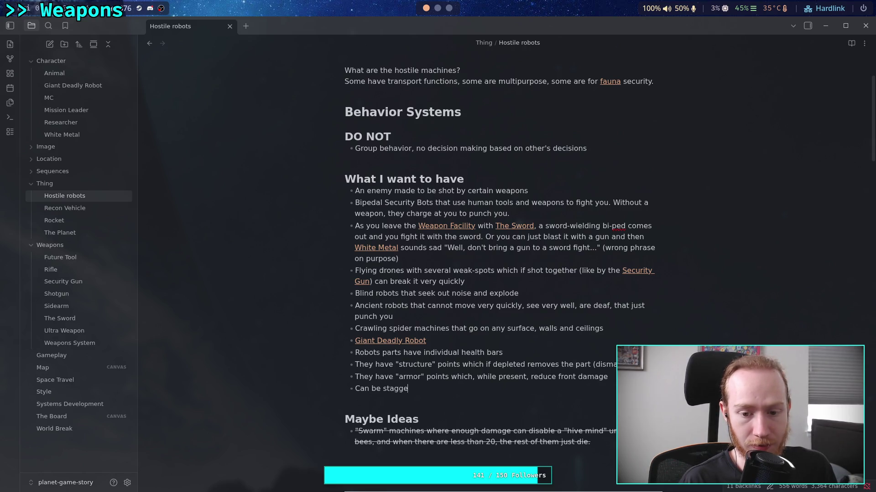
{"action": "type", "text": "red by high impact"}
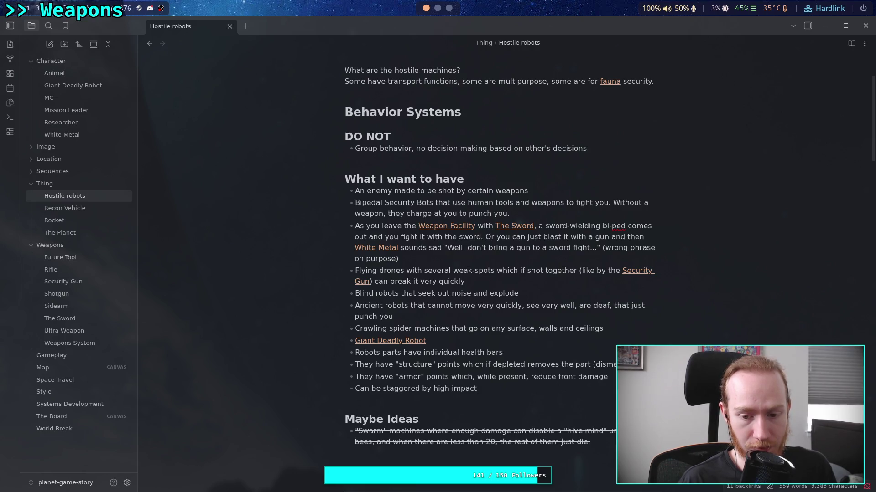
{"action": "key", "text": "BackSpace"}
{"action": "key", "text": "BackSpace"}
{"action": "key", "text": "BackSpace"}
{"action": "type", "text": "shot"}
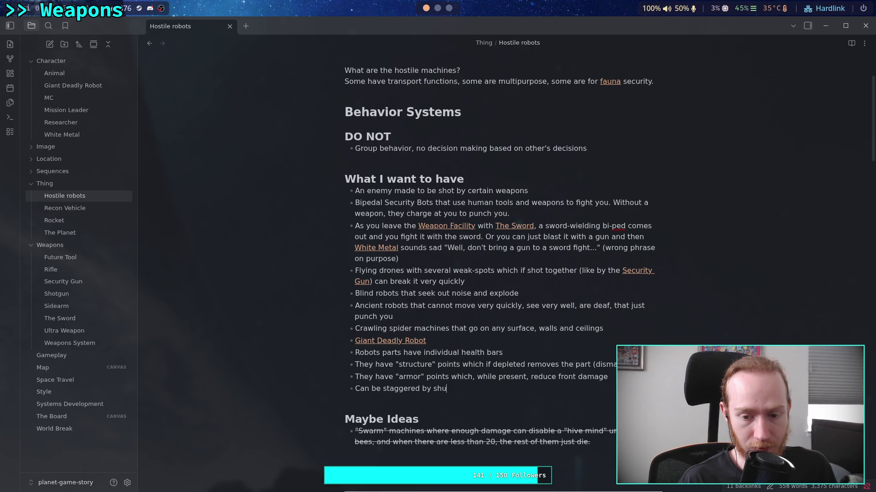
{"action": "type", "text": "gun"}
{"action": "key", "text": "BackSpace"}
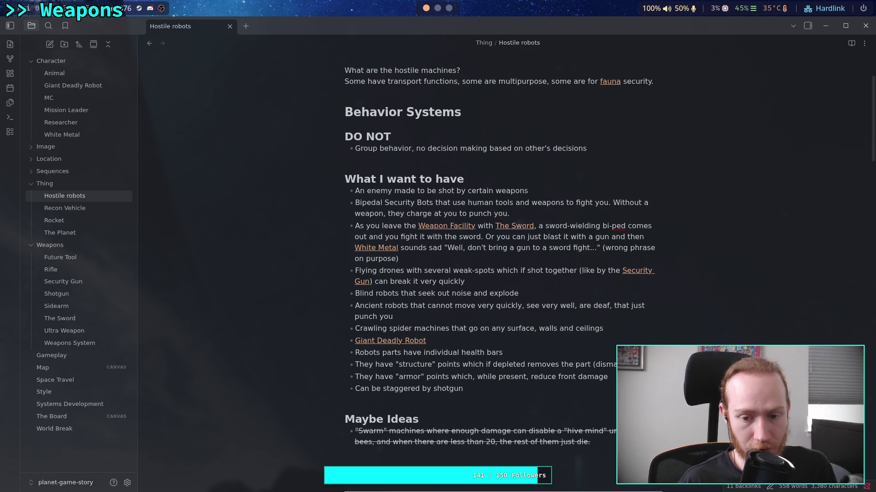
{"action": "left_click", "coordinate": [608, 377]}
- Extend the armor bullet: a linked Rifle has high armor damage, quickly removing armor, or piercing it
{"action": "type", "text": ". Re"}
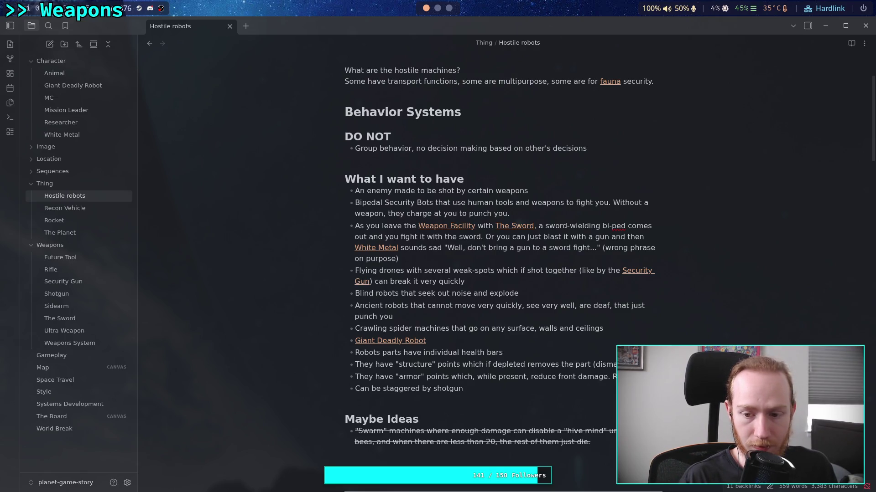
{"action": "key", "text": "BackSpace"}
{"action": "key", "text": "BackSpace"}
{"action": "key", "text": "BackSpace"}
{"action": "type", "text": "[[ri"}
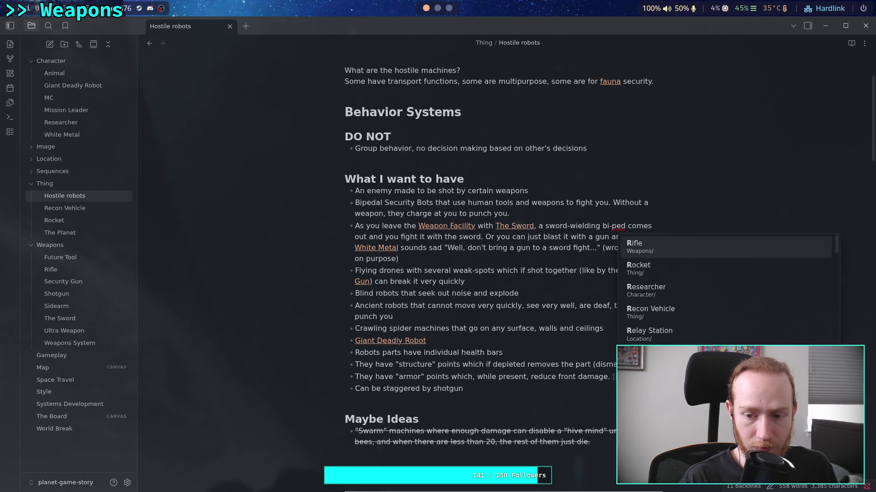
{"action": "key", "text": "Return"}
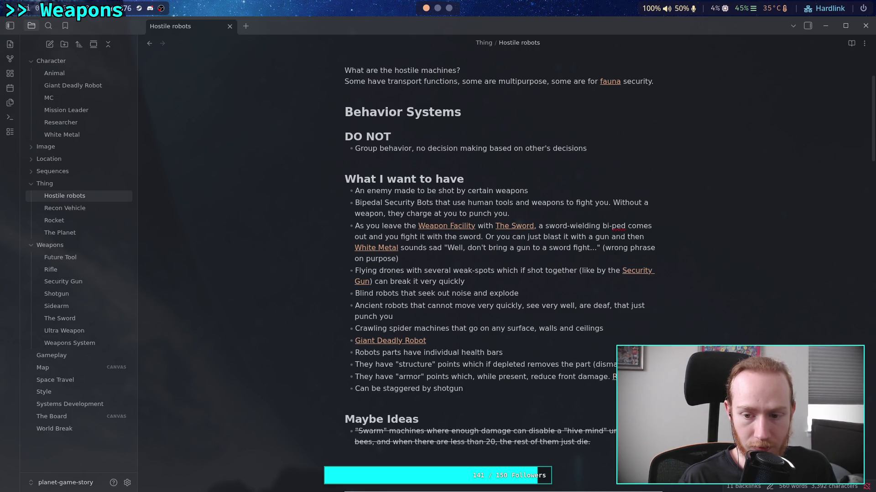
{"action": "type", "text": "have high "}
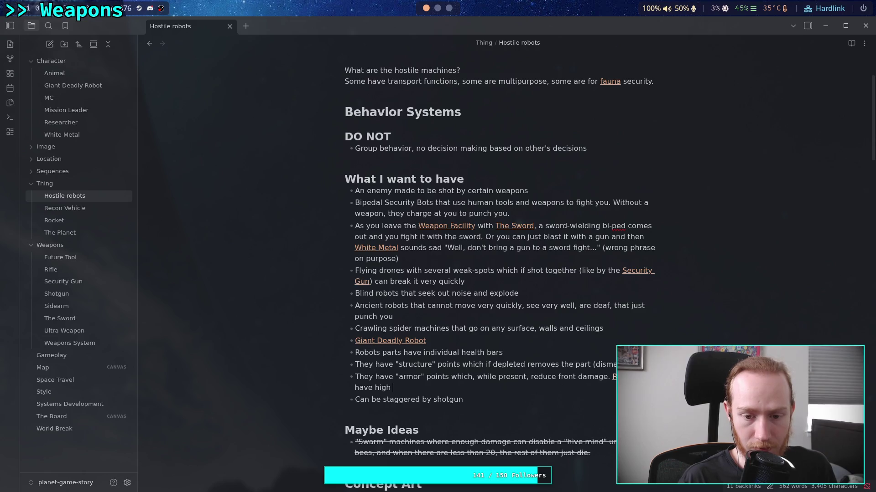
{"action": "type", "text": "armor damage"}
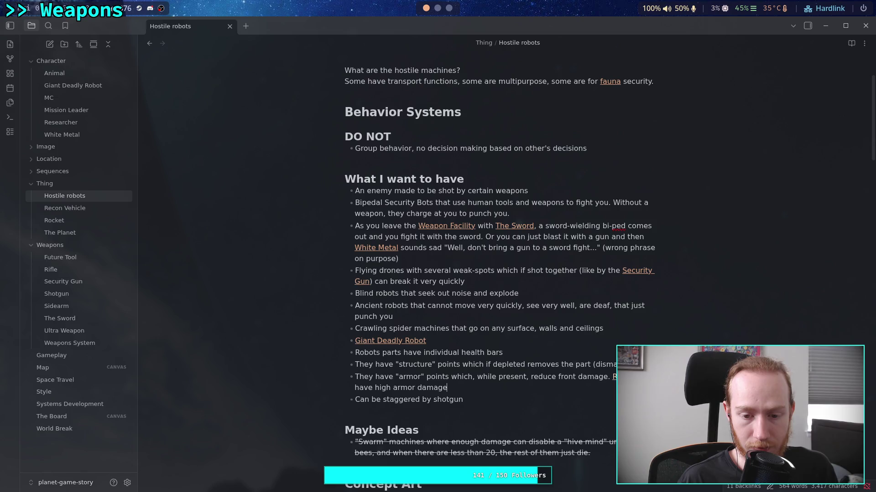
{"action": "key", "text": "BackSpace"}
{"action": "key", "text": "BackSpace"}
{"action": "key", "text": "BackSpace"}
{"action": "type", "text": "amage"}
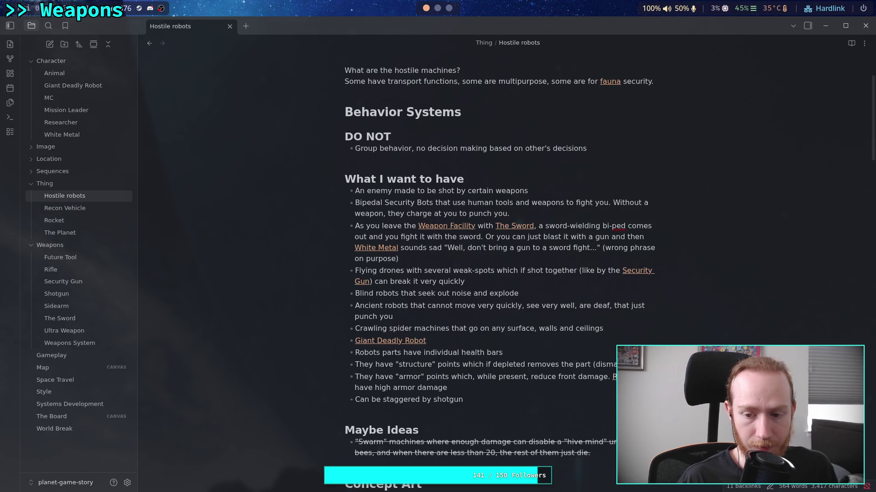
{"action": "type", "text": ", quickly removing arm"}
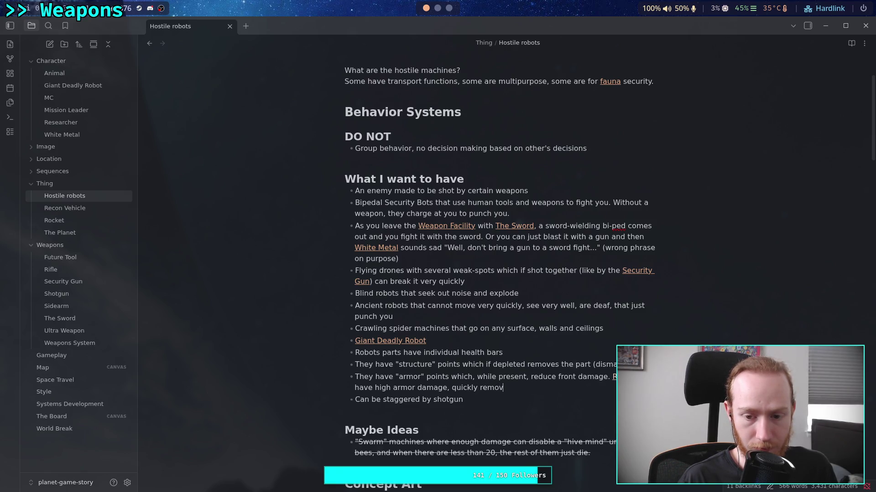
{"action": "type", "text": "or"}
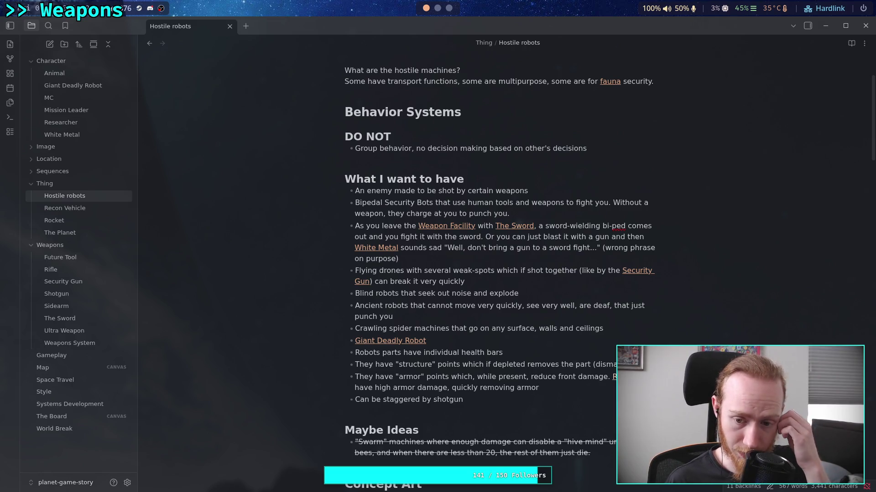
{"action": "type", "text": ", o"}
{"action": "type", "text": "pierci"}
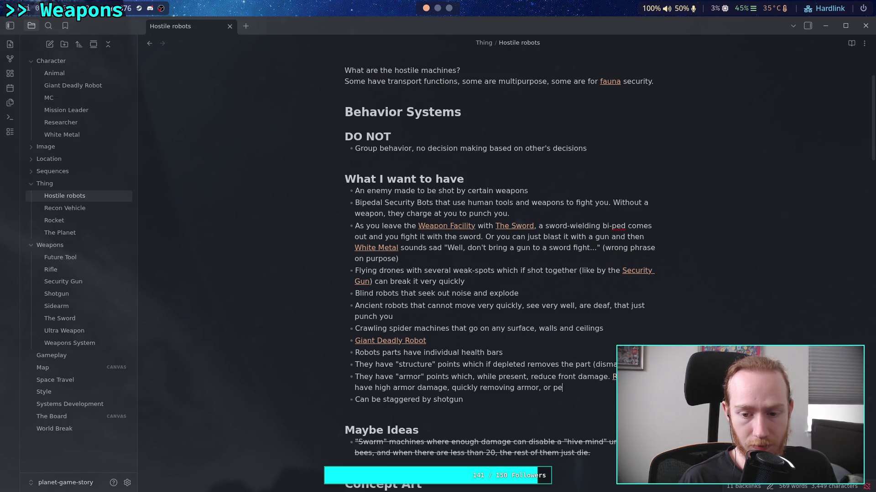
{"action": "type", "text": "ng it "}
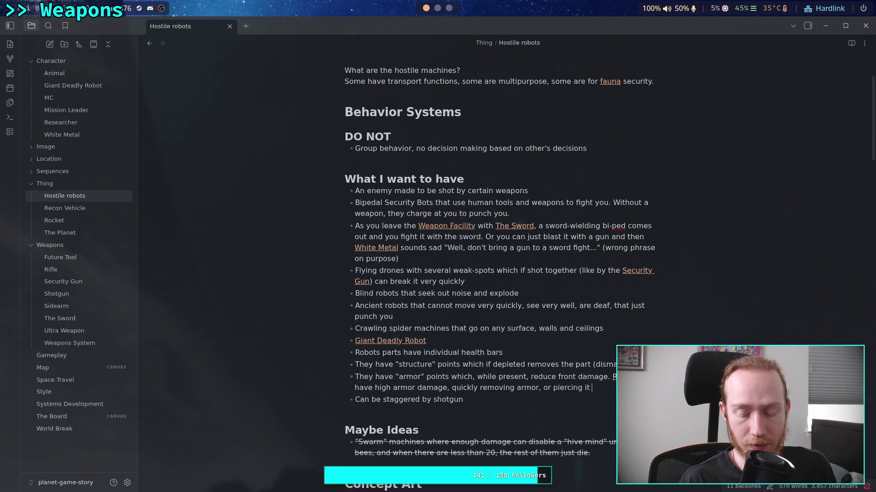
{"action": "type", "text": "foless"}
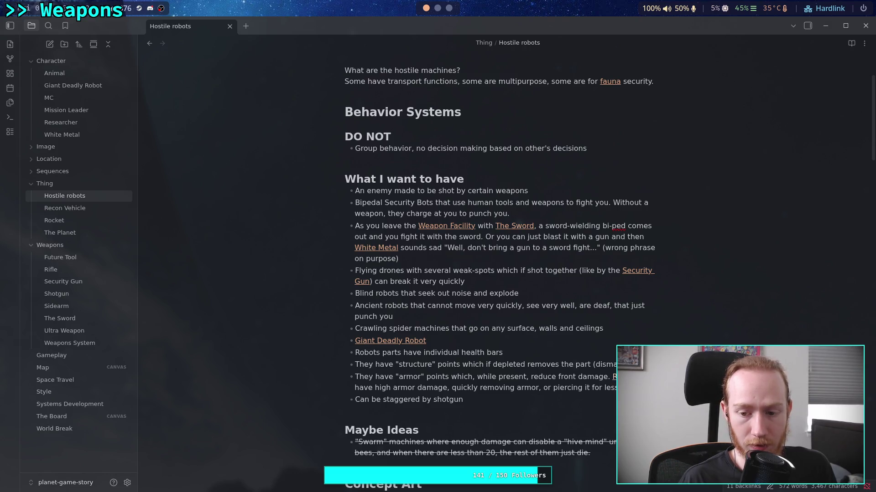
{"action": "type", "text": "e"}
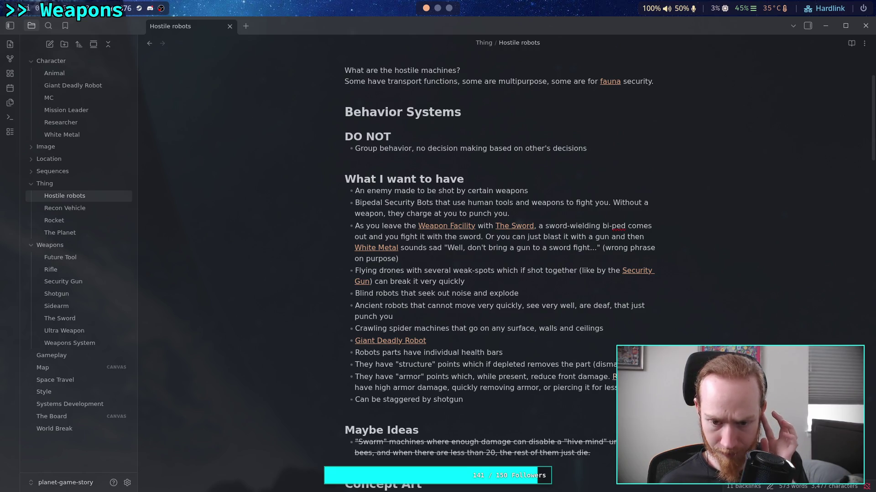
{"action": "key", "text": "BackSpace"}
{"action": "key", "text": "BackSpace"}
{"action": "key", "text": "BackSpace"}
{"action": "key", "text": "BackSpace"}
{"action": "key", "text": "BackSpace"}
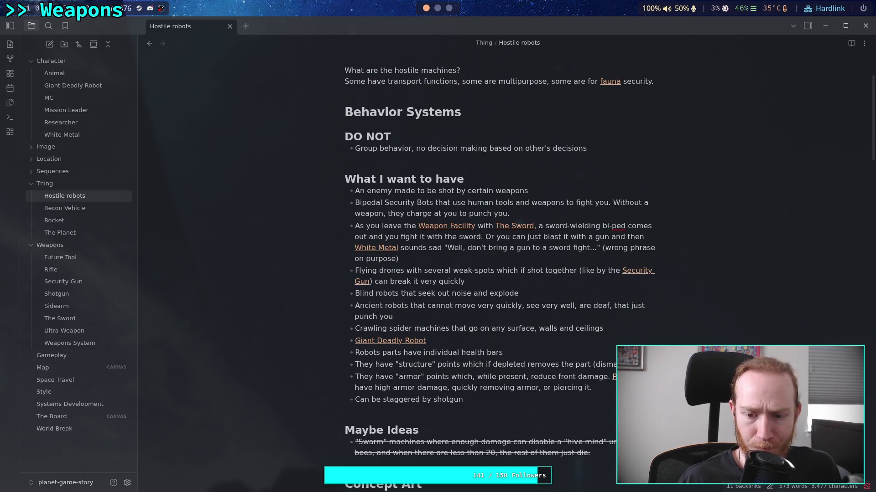
- Add to the structure bullet that [[Shotgun]] can apply high structure damage to dismantle quickly
{"action": "type", "text": "[[sh"}
{"action": "type", "text": "g"}
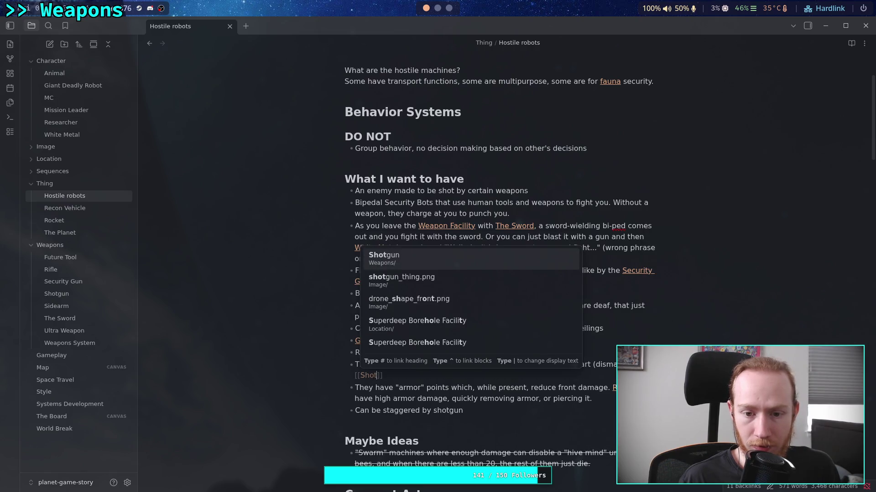
{"action": "key", "text": "Return"}
{"action": "type", "text": "can apply high "}
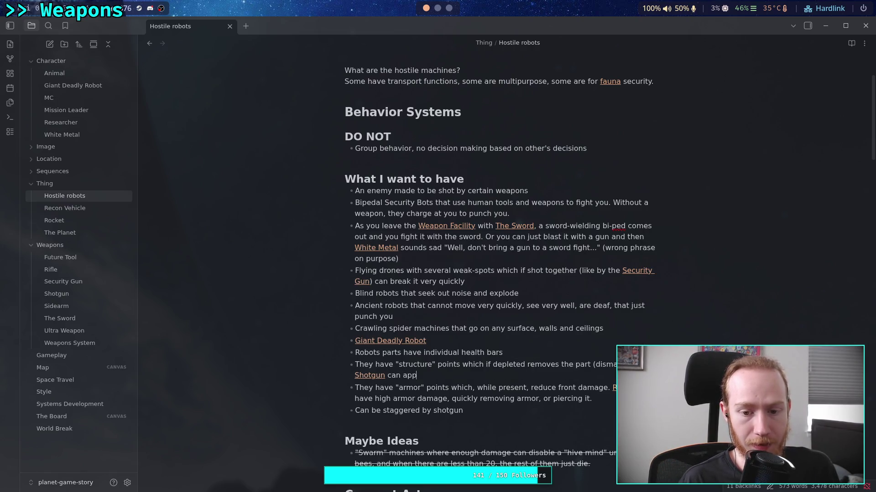
{"action": "type", "text": "stru"}
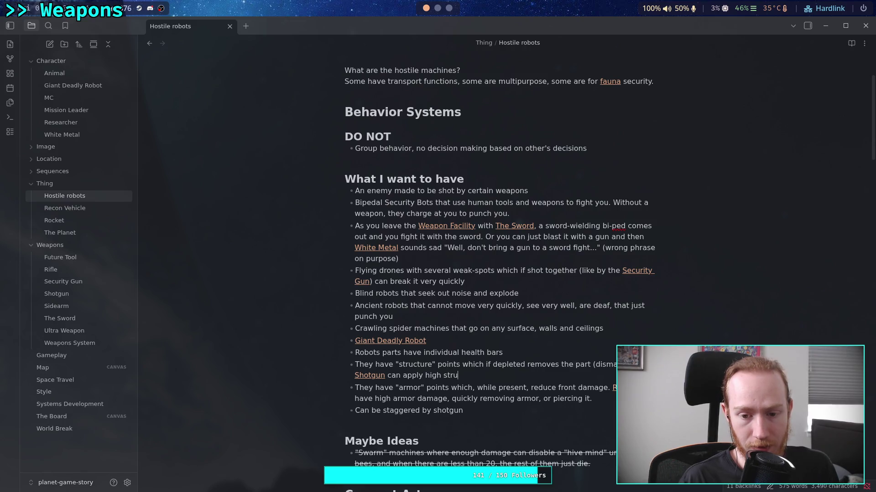
{"action": "type", "text": "cture damage to "}
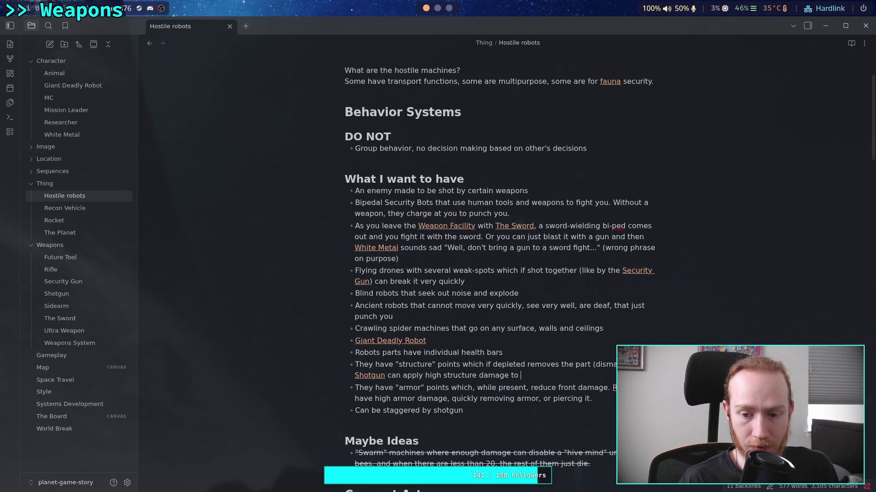
{"action": "type", "text": "dismant"}
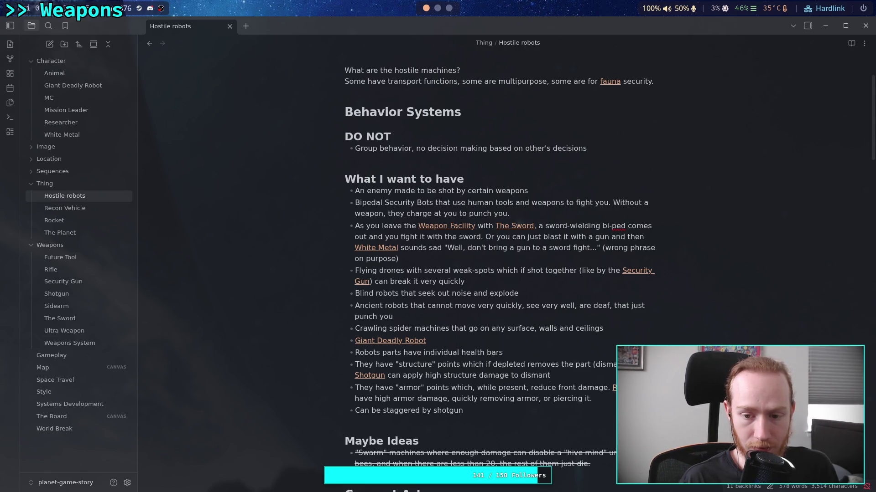
{"action": "type", "text": "le quickly. "}
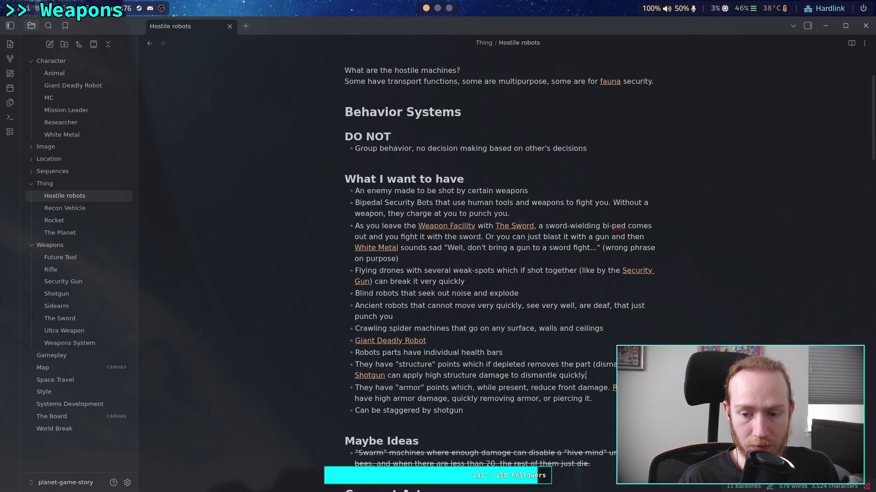
{"action": "type", "text": "Armor"}
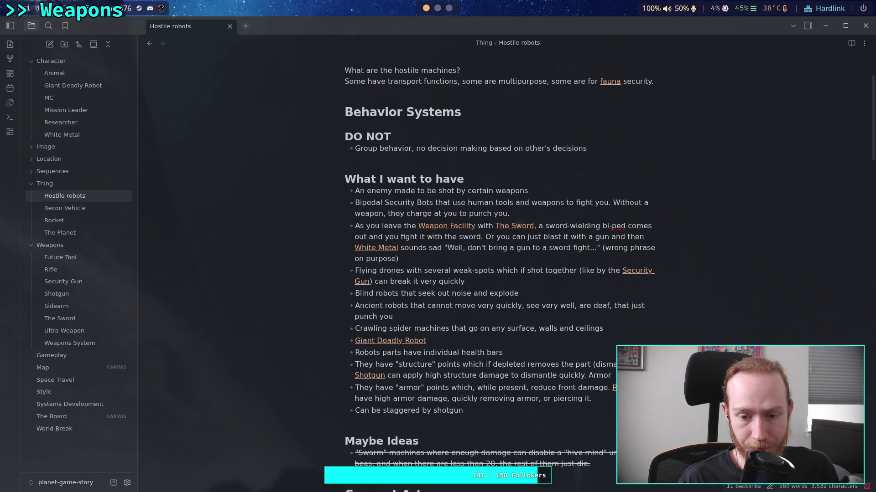
{"action": "key", "text": "BackSpace"}
{"action": "key", "text": "BackSpace"}
{"action": "key", "text": "BackSpace"}
- Add a [[Shotgun]] sentence to the armor bullet saying it's effective against armor
{"action": "left_click", "coordinate": [592, 398]}
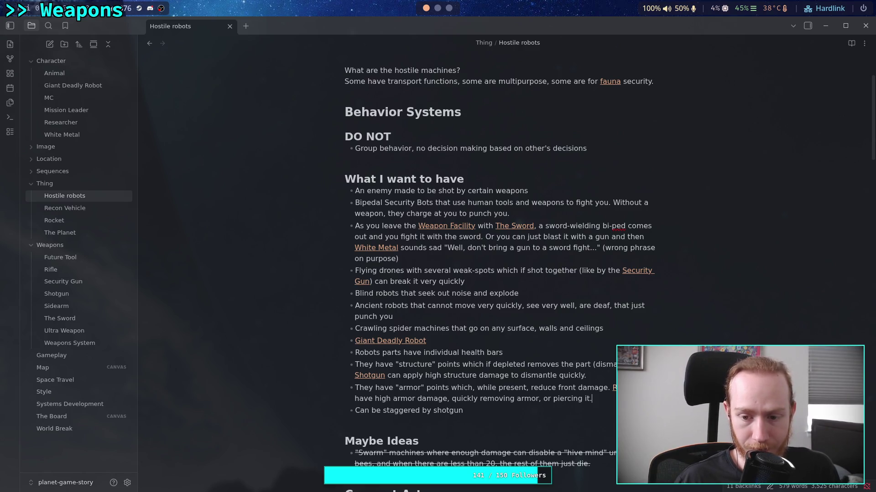
{"action": "type", "text": "[["}
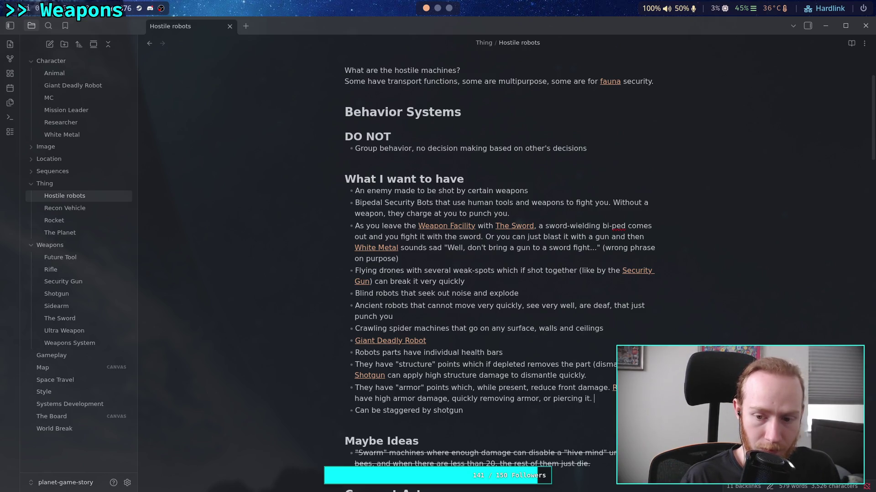
{"action": "type", "text": "Sh"}
{"action": "key", "text": "Return"}
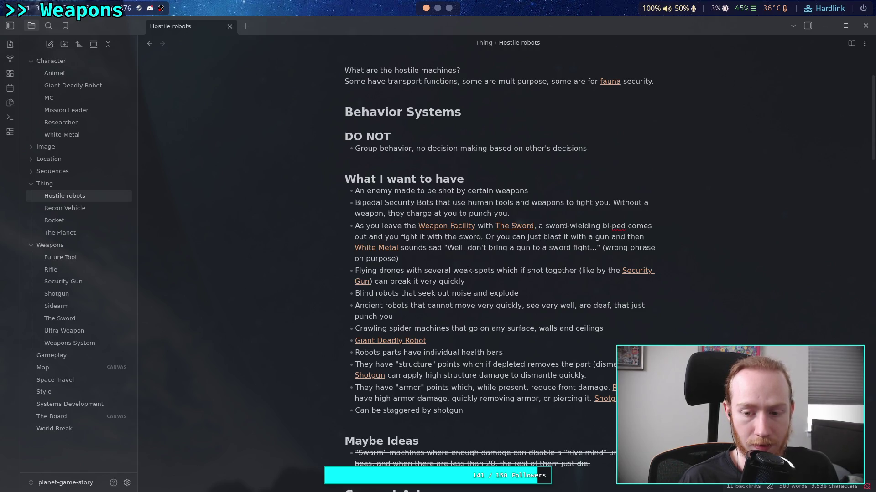
{"action": "type", "text": "and "}
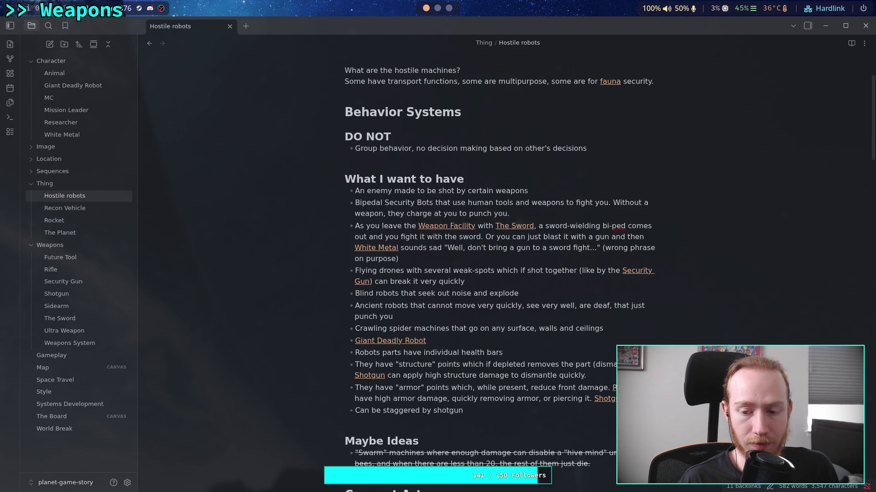
{"action": "type", "text": "and"}
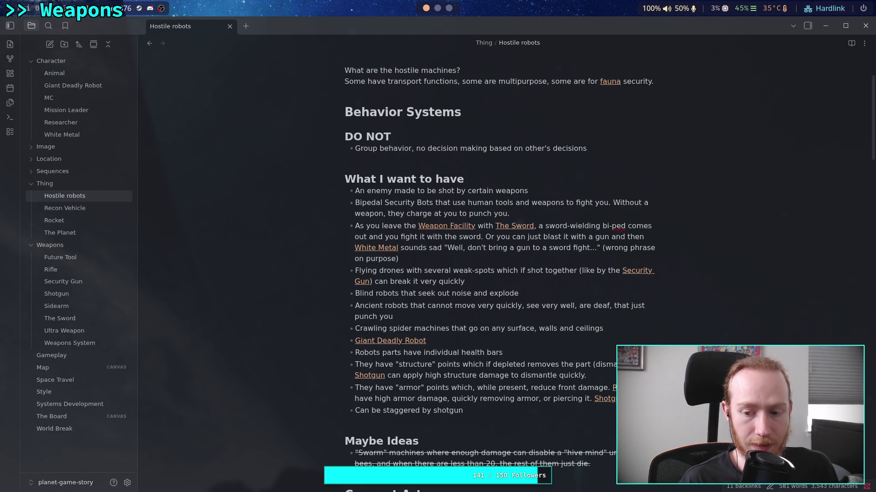
{"action": "type", "text": "ffective"}
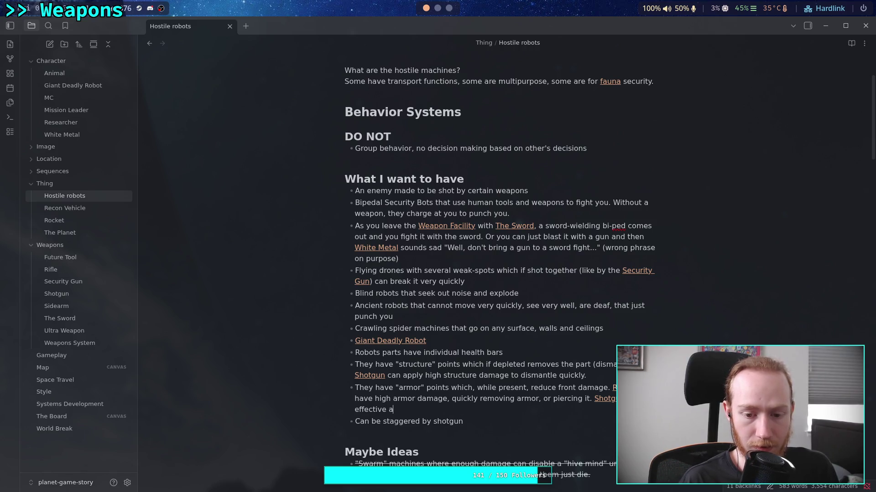
{"action": "type", "text": "against armor."}
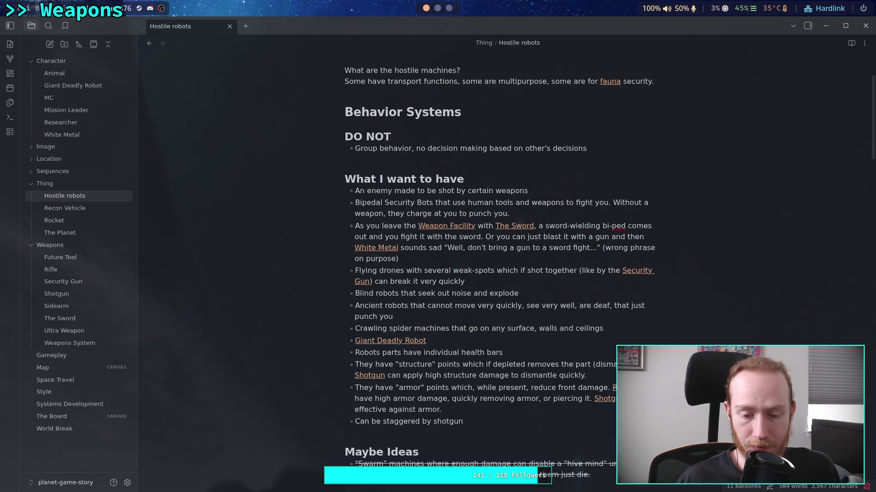
- Turn 'shotgun' in the stagger bullet into a [[Shotgun]] link followed by 'due'
{"action": "left_click", "coordinate": [514, 422]}
{"action": "key", "text": "BackSpace"}
{"action": "key", "text": "BackSpace"}
{"action": "key", "text": "BackSpace"}
{"action": "type", "text": "[[shotg"}
{"action": "key", "text": "Return"}
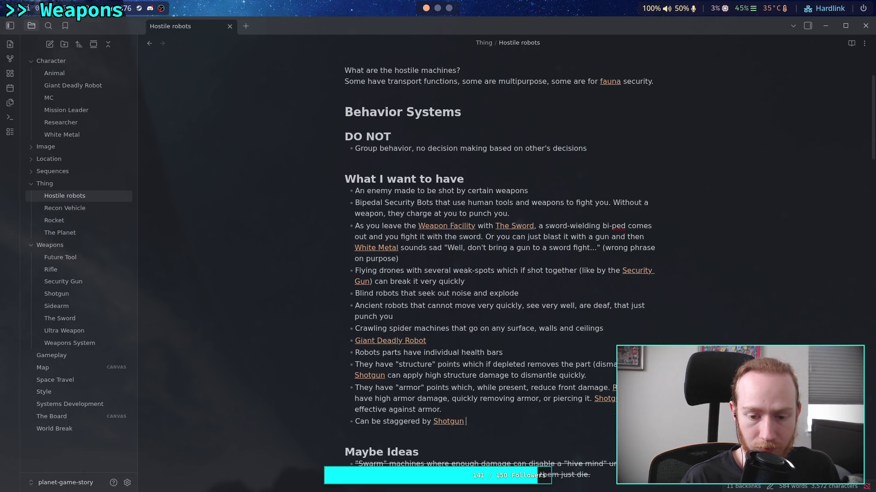
{"action": "type", "text": "due"}
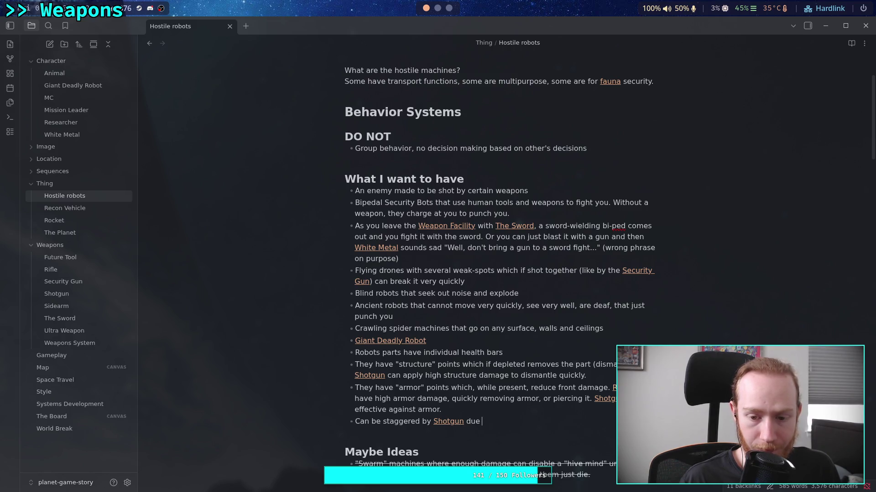
- Continue the armor sentence with ", but will"
{"action": "left_click", "coordinate": [441, 410]}
{"action": "key", "text": "BackSpace"}
{"action": "type", "text": ", but will"}
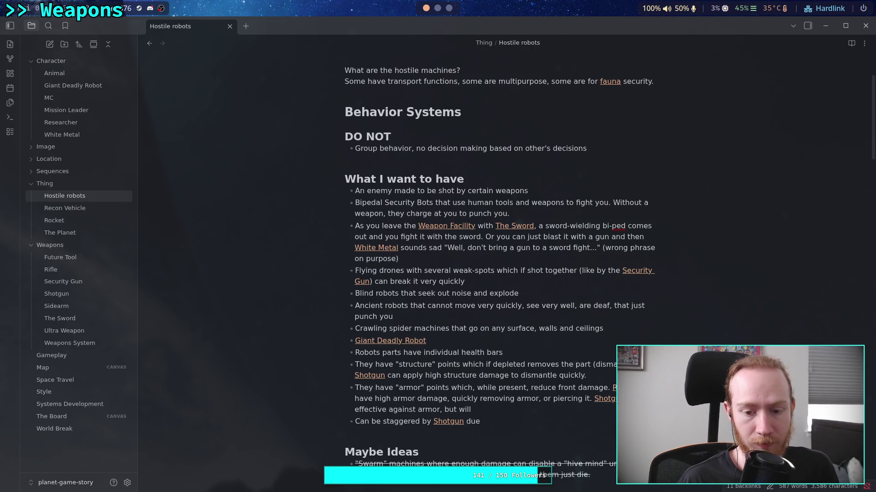
- End the Shotgun armor sentence with "blocks dismantle, but does stagger armor."
{"action": "key", "text": "BackSpace"}
{"action": "key", "text": "BackSpace"}
{"action": "key", "text": "BackSpace"}
{"action": "key", "text": "BackSpace"}
{"action": "key", "text": "BackSpace"}
{"action": "key", "text": "BackSpace"}
{"action": "key", "text": "BackSpace"}
{"action": "type", "text": "lock"}
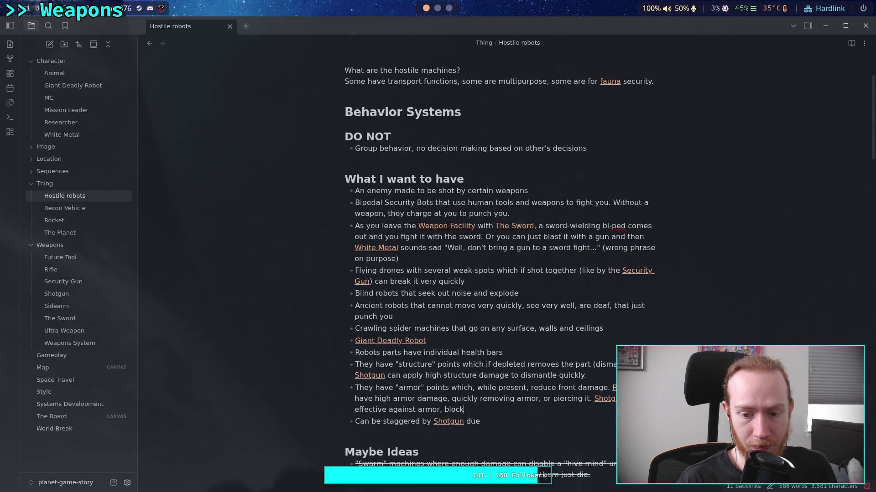
{"action": "type", "text": "s dismant"}
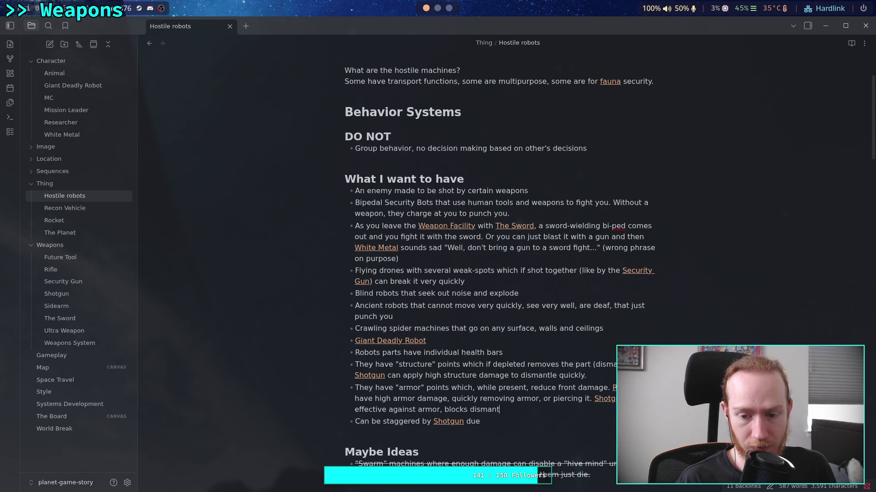
{"action": "type", "text": "le, but"}
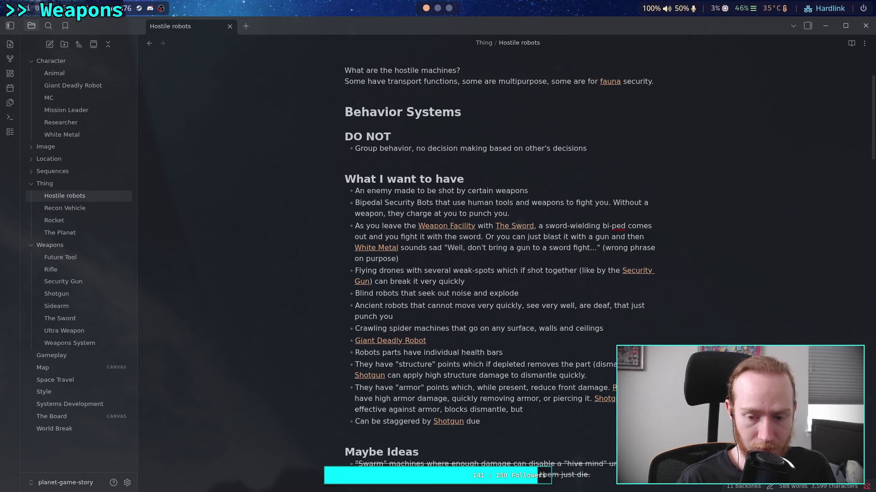
{"action": "type", "text": " does sta"}
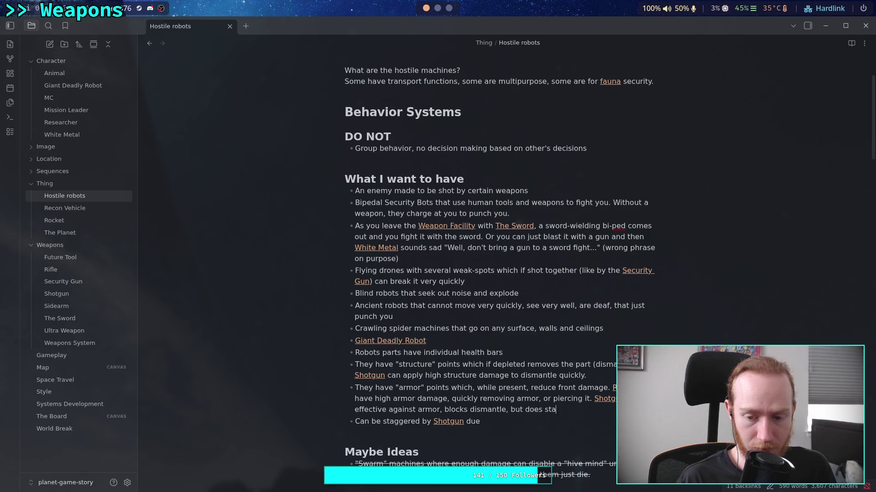
{"action": "type", "text": "gger armor."}
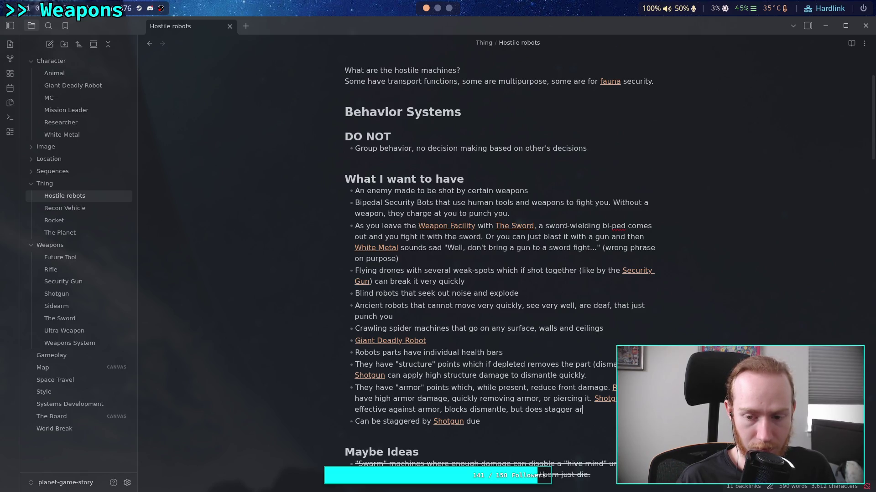
{"action": "left_click", "coordinate": [482, 421]}
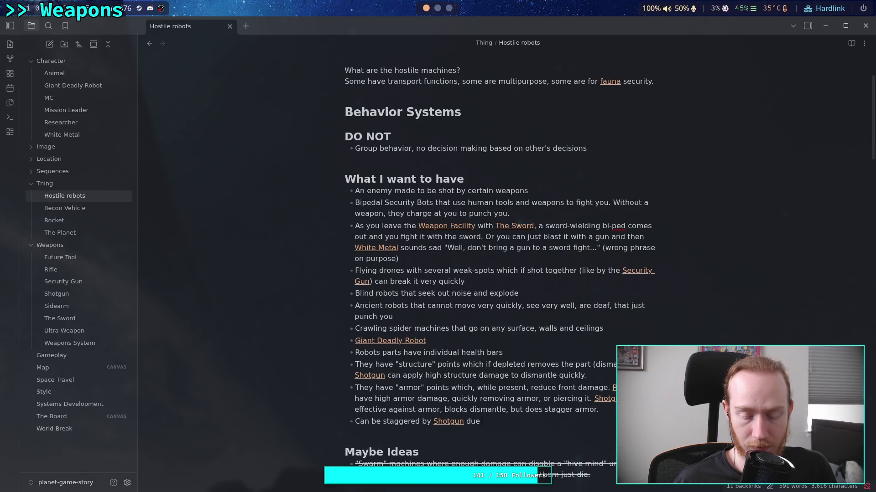
- Finish the stagger bullet as "Can be staggered by Shotgun due to impact force."
{"action": "type", "text": "to "}
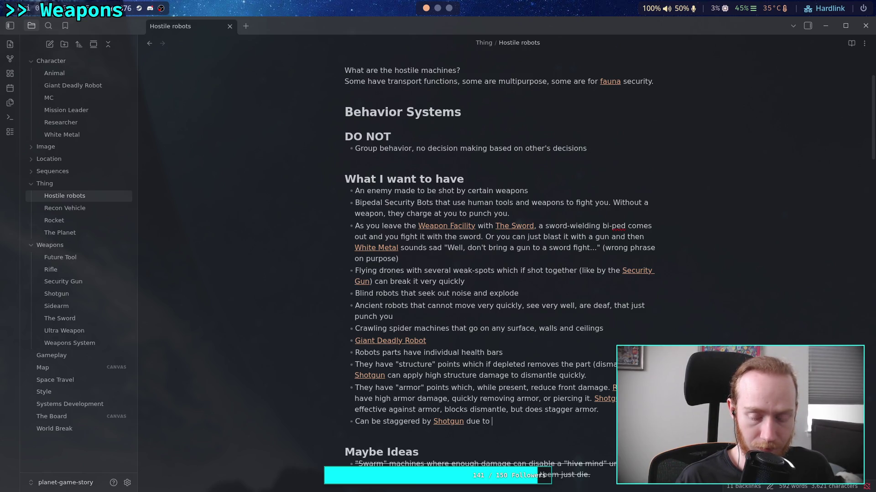
{"action": "type", "text": "forc"}
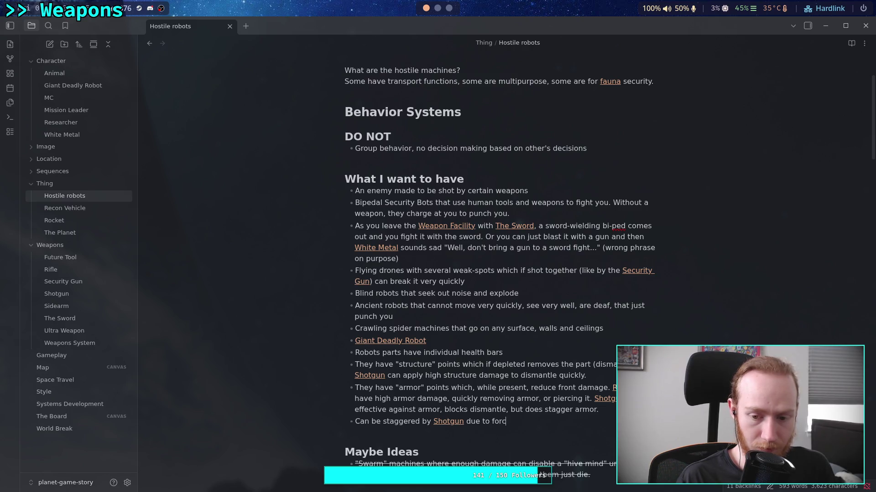
{"action": "key", "text": "BackSpace"}
{"action": "key", "text": "BackSpace"}
{"action": "key", "text": "BackSpace"}
{"action": "key", "text": "BackSpace"}
{"action": "type", "text": "s"}
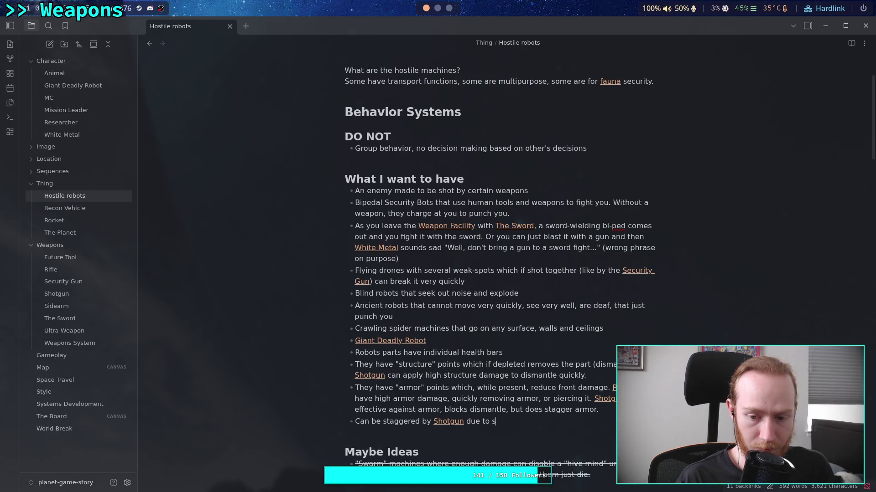
{"action": "type", "text": "pread out"}
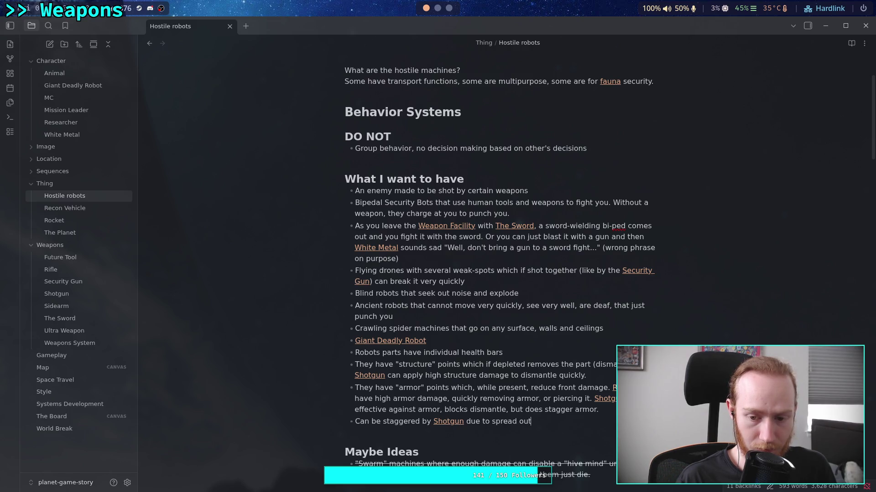
{"action": "type", "text": " force of imca"}
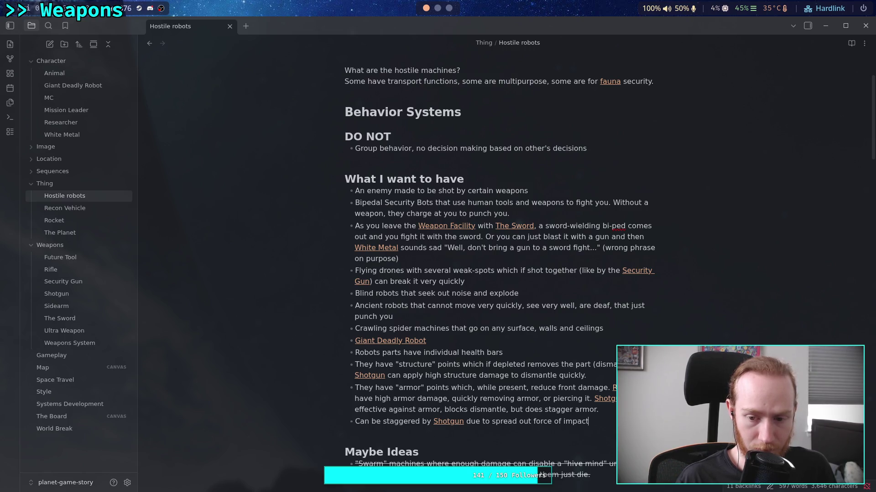
{"action": "key", "text": "BackSpace"}
{"action": "key", "text": "BackSpace"}
{"action": "key", "text": "BackSpace"}
{"action": "key", "text": "BackSpace"}
{"action": "key", "text": "BackSpace"}
{"action": "key", "text": "BackSpace"}
{"action": "type", "text": "im"}
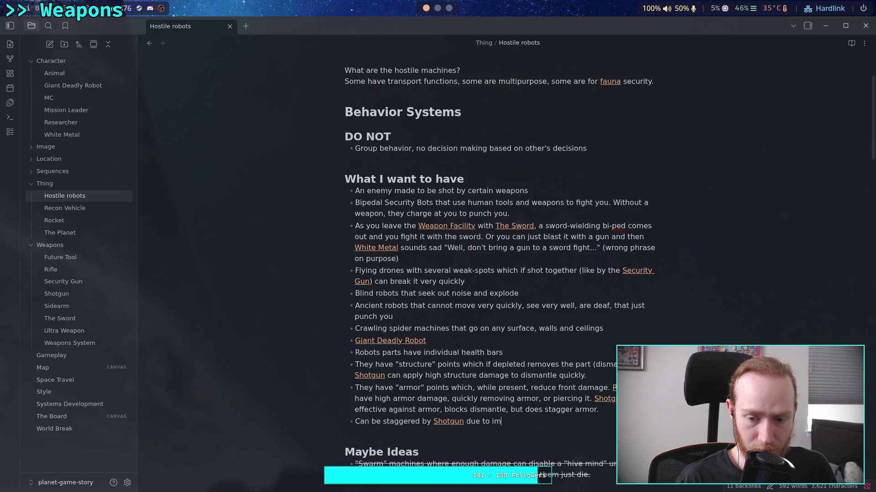
{"action": "type", "text": "pact forces"}
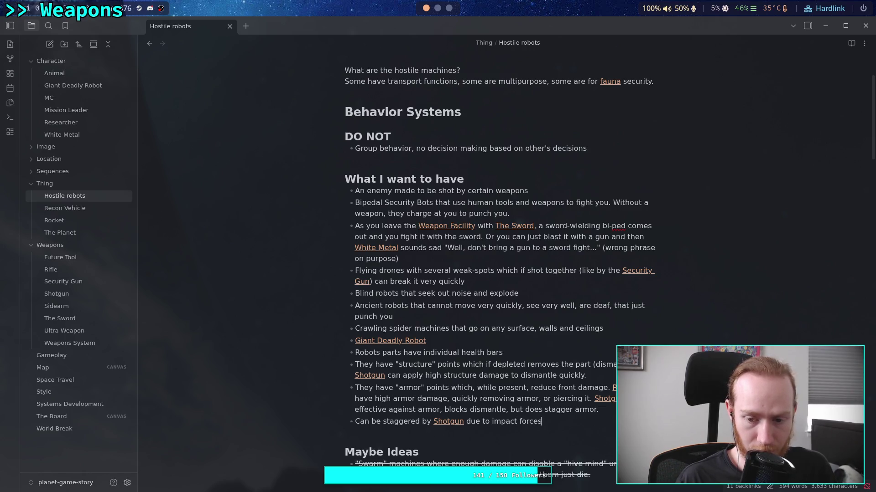
{"action": "key", "text": "BackSpace"}
{"action": "type", "text": "."}
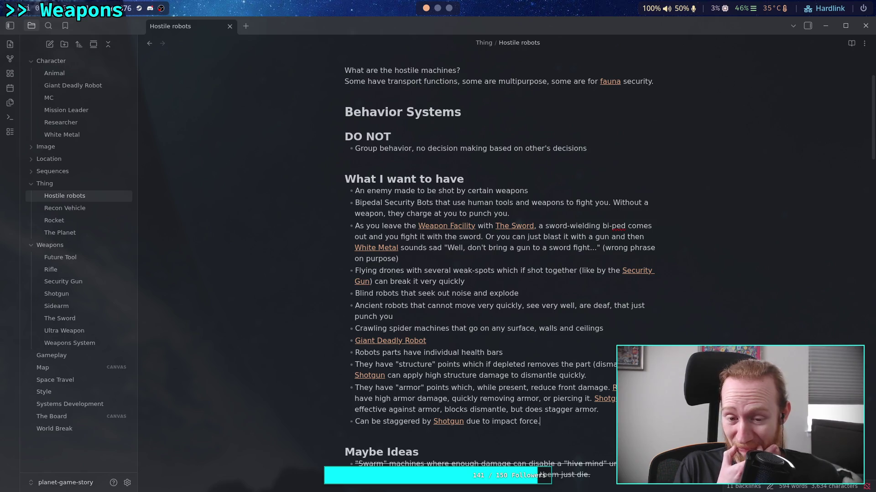
{"action": "scroll", "coordinate": [522, 379], "scroll_direction": "down", "scroll_amount": 2}
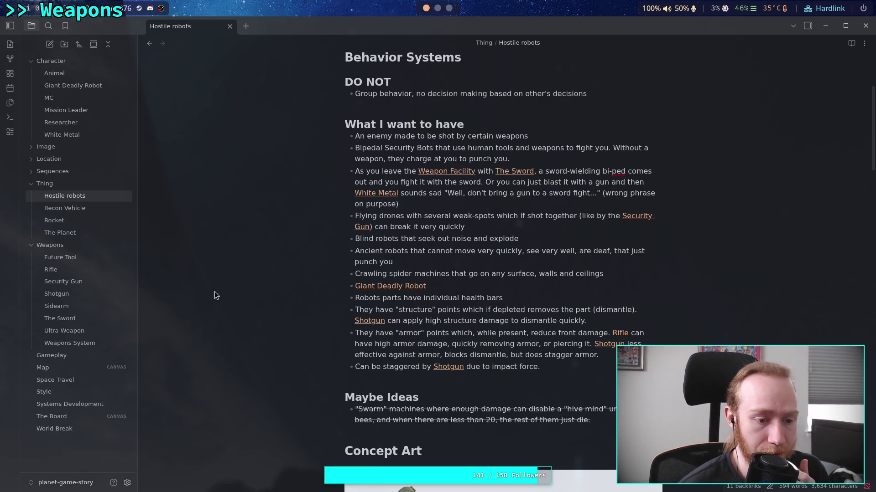
{"action": "mouse_move", "coordinate": [425, 333]}
{"action": "left_mouse_down"}
{"action": "mouse_move", "coordinate": [356, 321]}
{"action": "mouse_move", "coordinate": [375, 310]}
{"action": "left_mouse_up"}
{"action": "left_click", "coordinate": [431, 344]}
{"action": "mouse_move", "coordinate": [424, 334]}
{"action": "left_mouse_down"}
{"action": "mouse_move", "coordinate": [395, 333]}
{"action": "mouse_move", "coordinate": [438, 310]}
{"action": "left_mouse_up"}
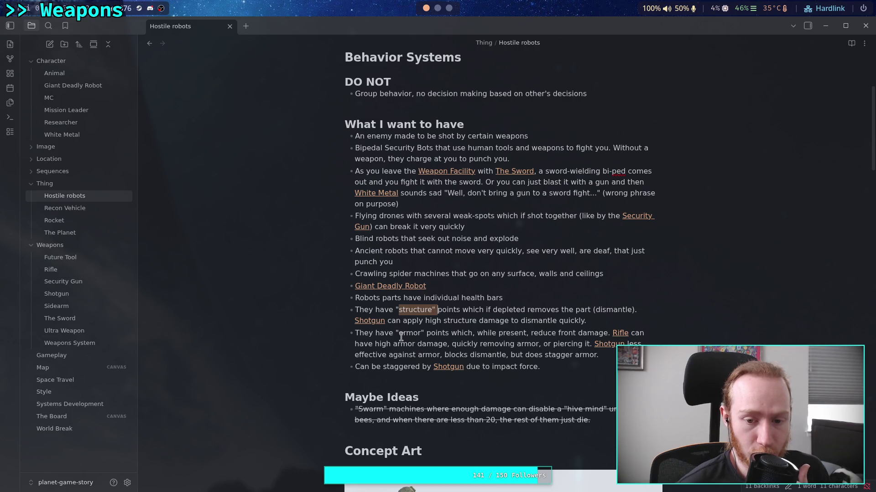
{"action": "left_click_drag", "start_coordinate": [396, 334], "coordinate": [425, 334]}
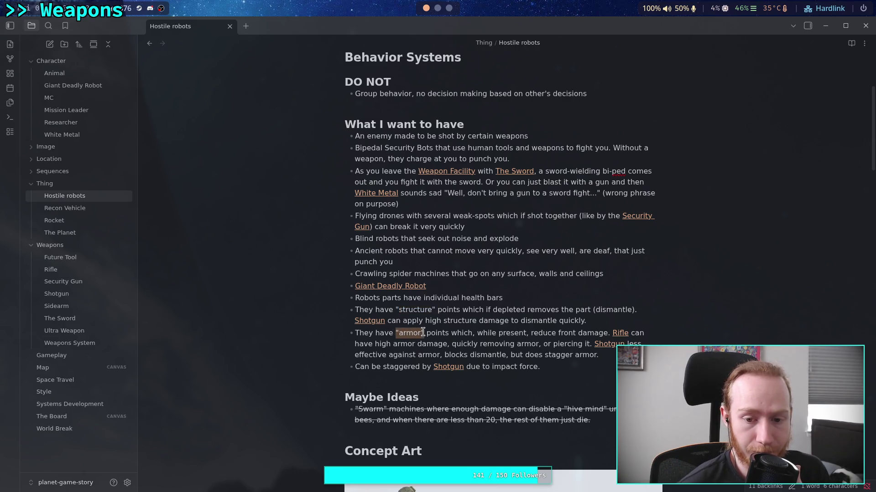
{"action": "left_click", "coordinate": [483, 346]}
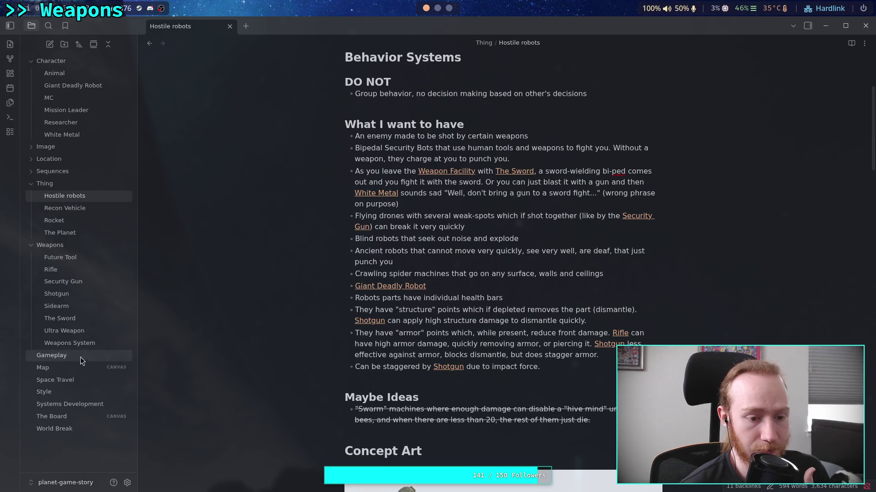
- Open the Weapons System note and delete 'im' so the input bullet reads 'pressing/ not pressing the button'
{"action": "left_click", "coordinate": [105, 343]}
{"action": "scroll", "coordinate": [456, 370], "scroll_direction": "down", "scroll_amount": 6}
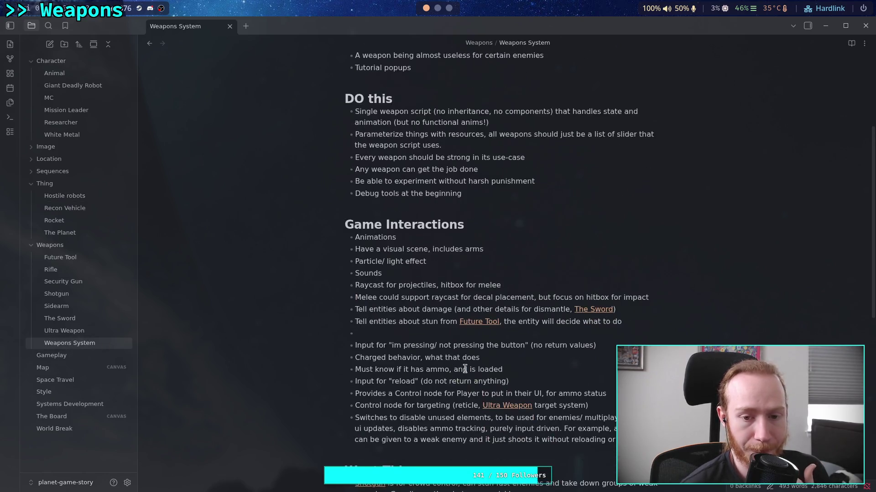
{"action": "left_click", "coordinate": [460, 224]}
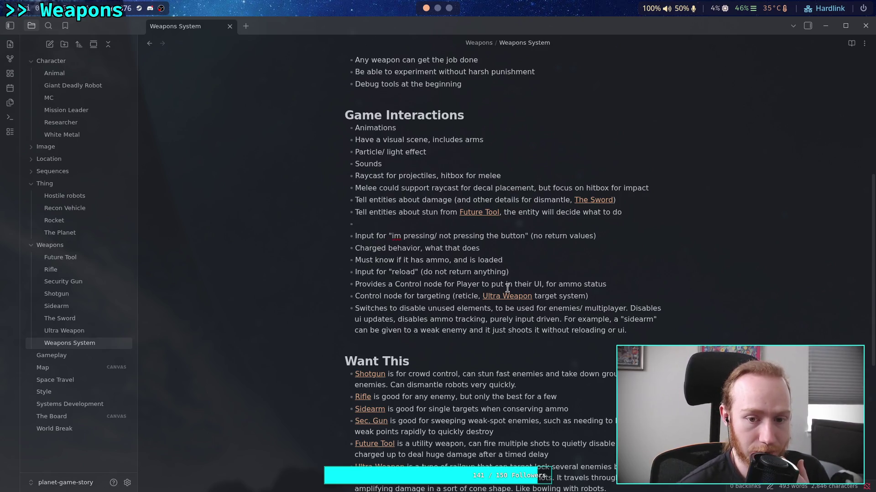
{"action": "left_click", "coordinate": [394, 234]}
{"action": "key", "text": "BackSpace"}
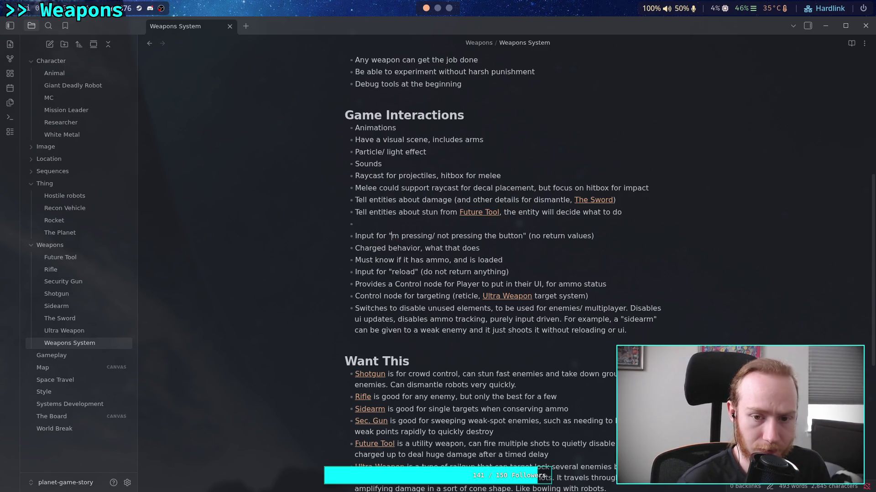
{"action": "key", "text": "Delete"}
{"action": "key", "text": "Delete"}
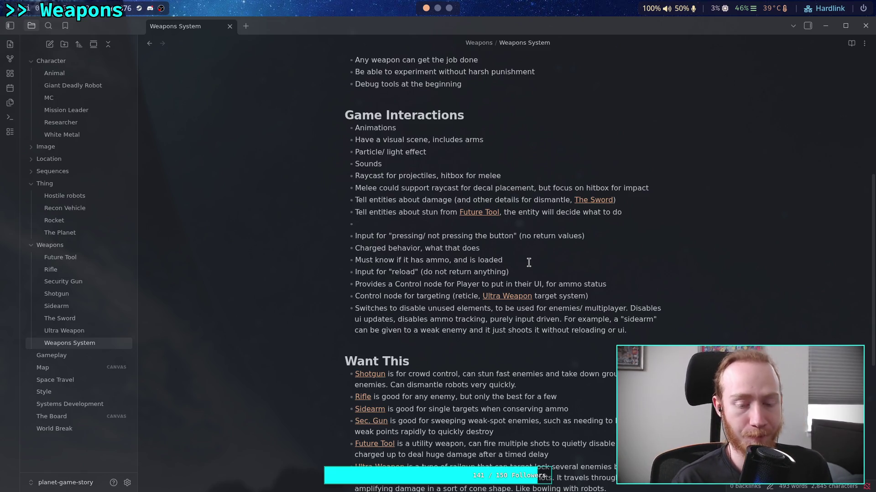
- Start the empty Game Interactions bullet with 'Damage types: piercing'
{"action": "type", "text": "Damagetypes,"}
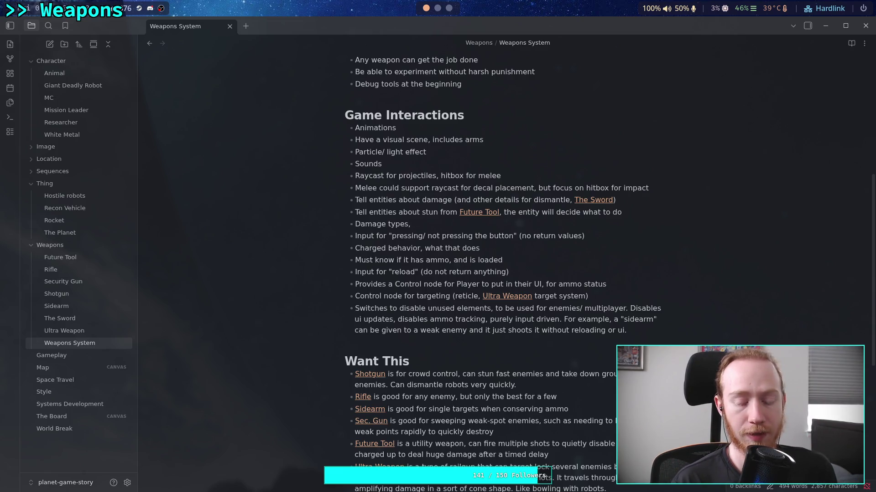
{"action": "type", "text": "armor p"}
{"action": "key", "text": "BackSpace"}
{"action": "key", "text": "BackSpace"}
{"action": "key", "text": "BackSpace"}
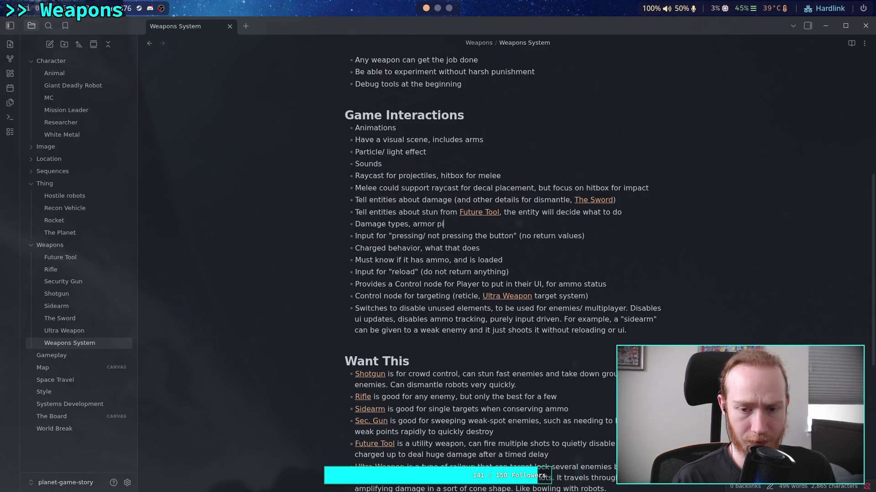
{"action": "type", "text": "pier"}
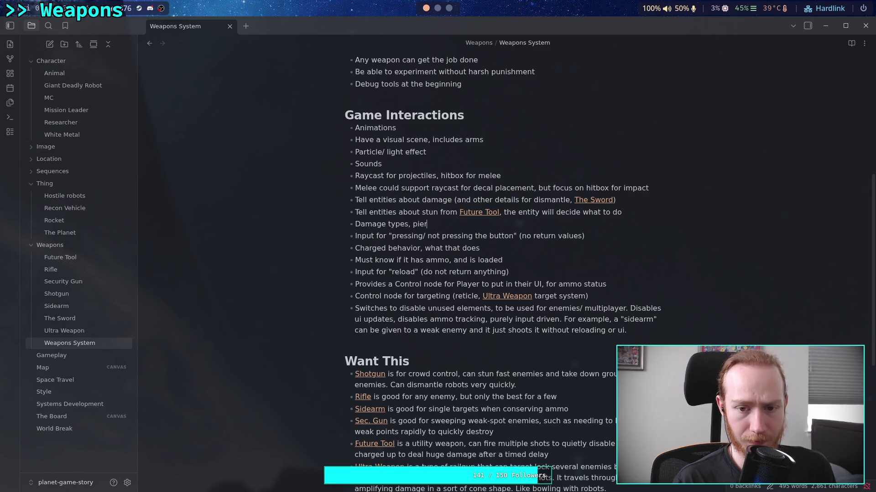
{"action": "type", "text": "cing"}
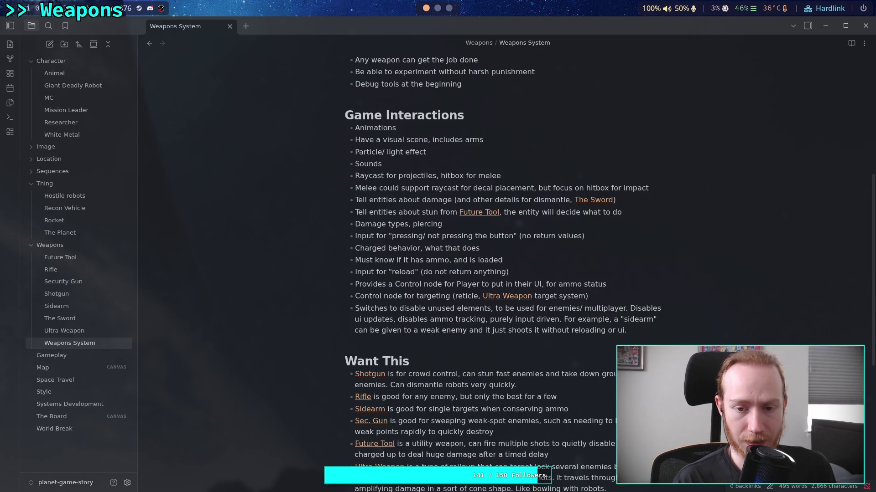
{"action": "key", "text": "BackSpace"}
{"action": "key", "text": "BackSpace"}
{"action": "type", "text": ":"}
{"action": "key", "text": "End"}
{"action": "key", "text": "BackSpace"}
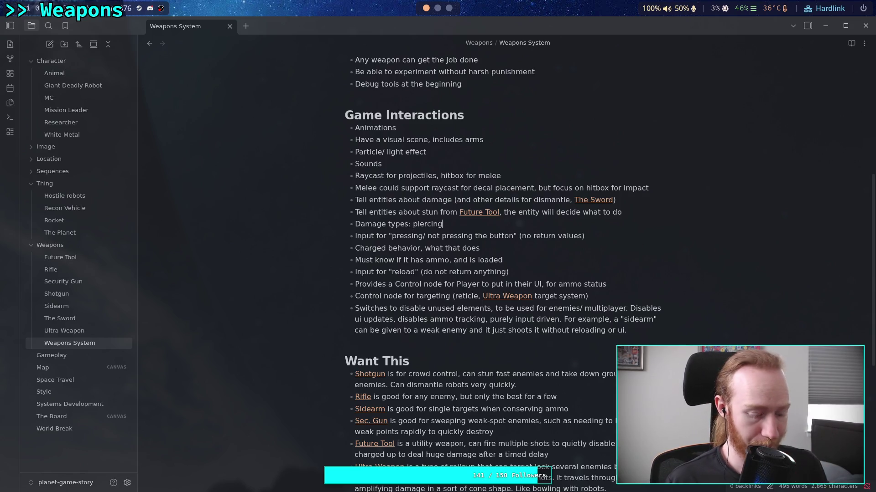
- Continue the list with stagger, stun, [[Future Tool]] charge, and structure (dismantle)
{"action": "type", "text": ", stagger, stun, "}
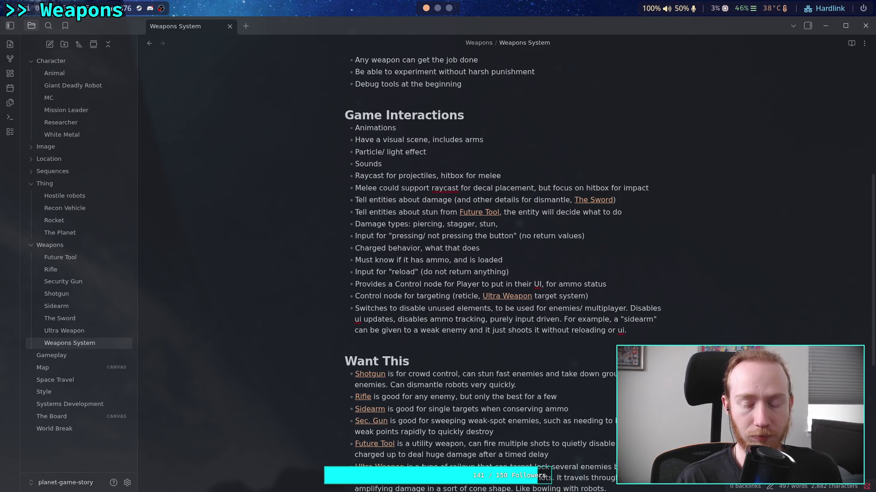
{"action": "type", "text": "[[T"}
{"action": "key", "text": "BackSpace"}
{"action": "type", "text": "Future Tool"}
{"action": "key", "text": "Return"}
{"action": "type", "text": "charge,"}
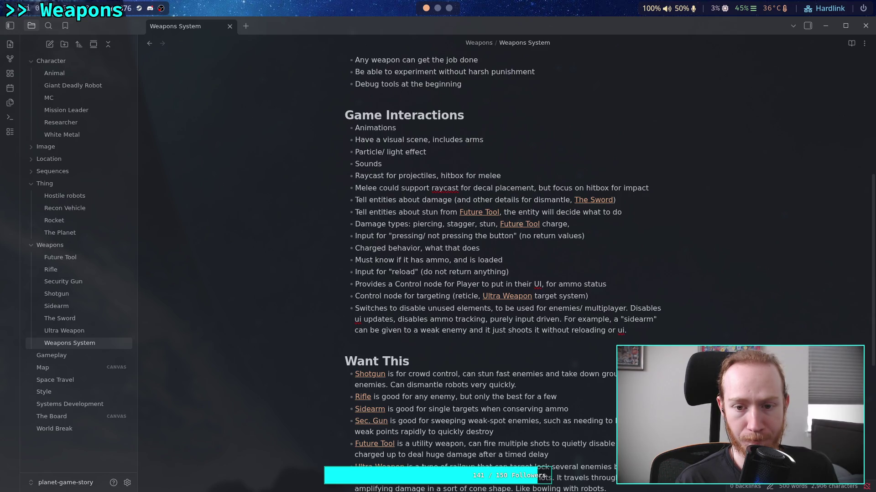
{"action": "type", "text": "struct"}
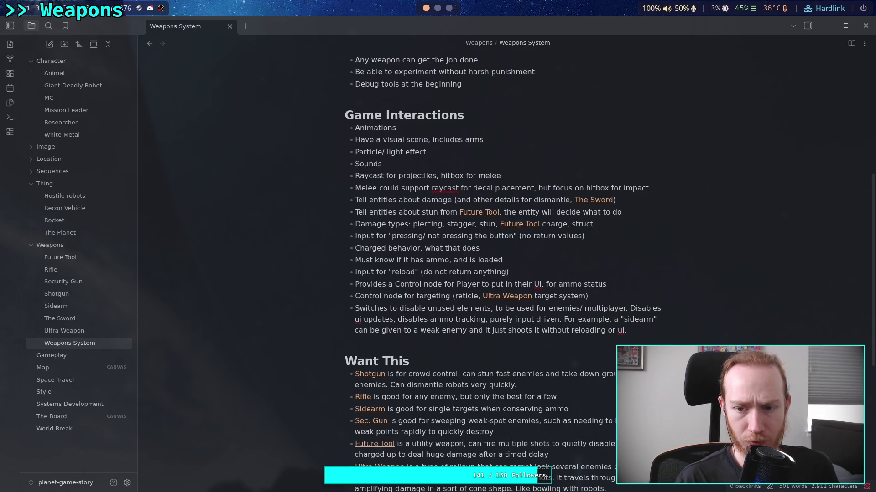
{"action": "type", "text": "ure (dismantle),"}
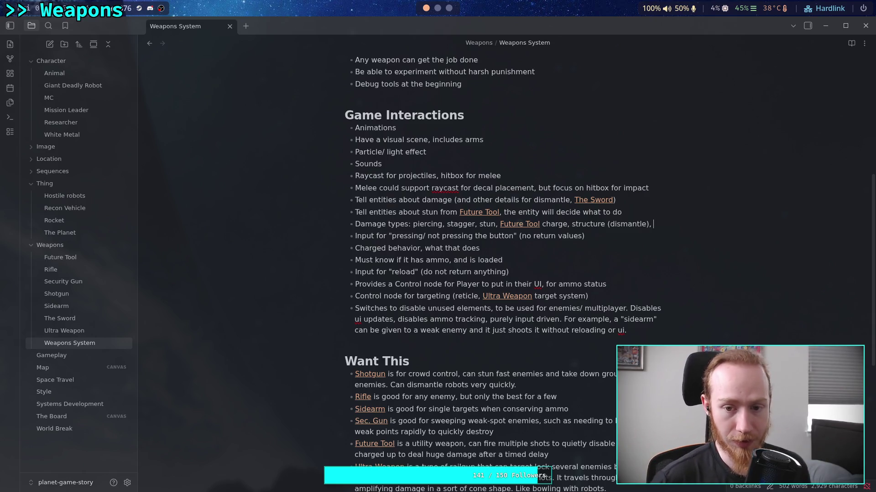
- Add 'critical (spreads remaining damage to connected parts, [[Ultra Weapon]]).' to the Damage types list
{"action": "type", "text": "critical "}
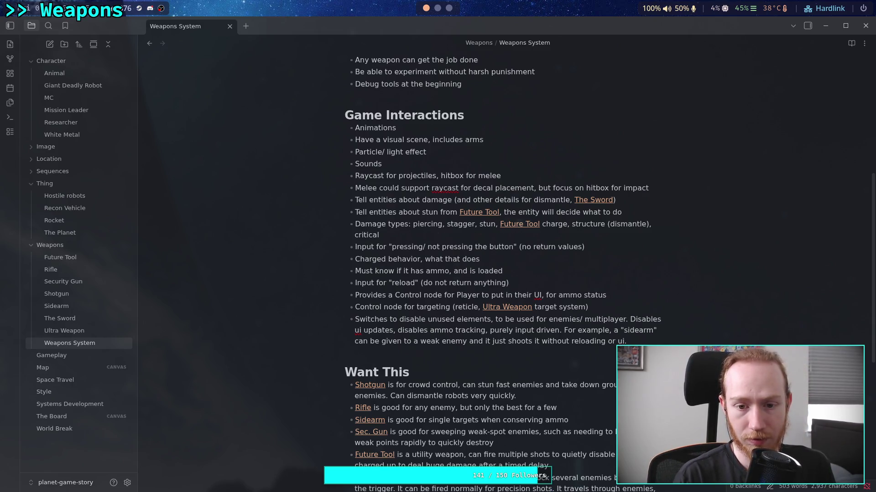
{"action": "type", "text": "(spreads"}
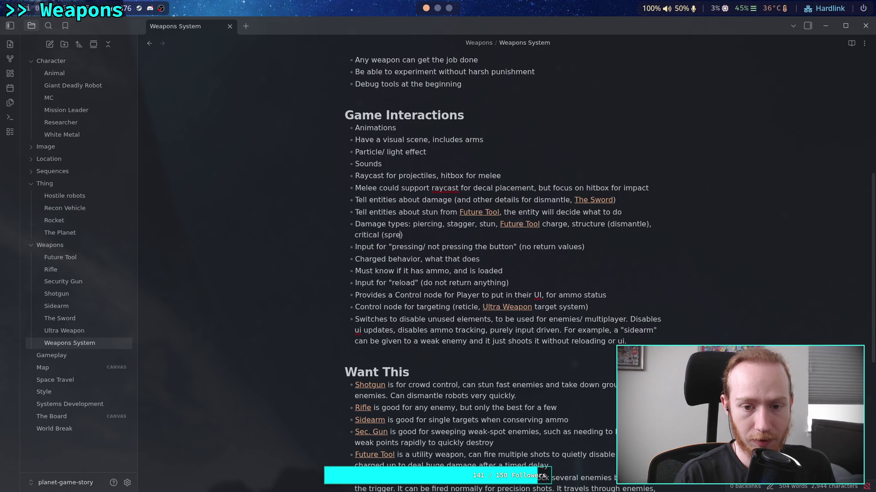
{"action": "type", "text": " remaining "}
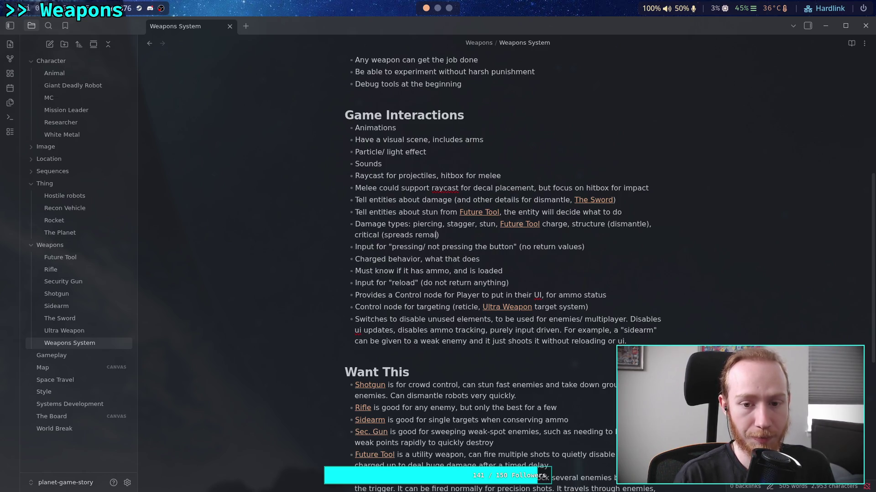
{"action": "type", "text": "damage to co"}
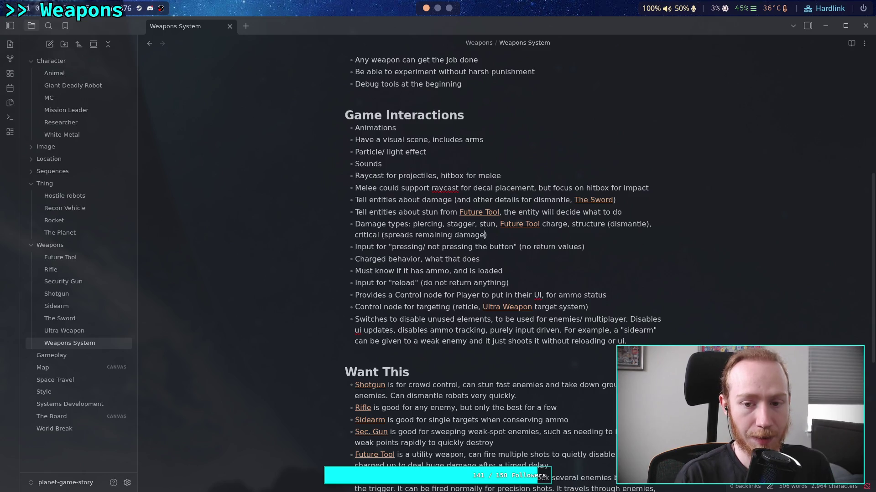
{"action": "type", "text": "nnected "}
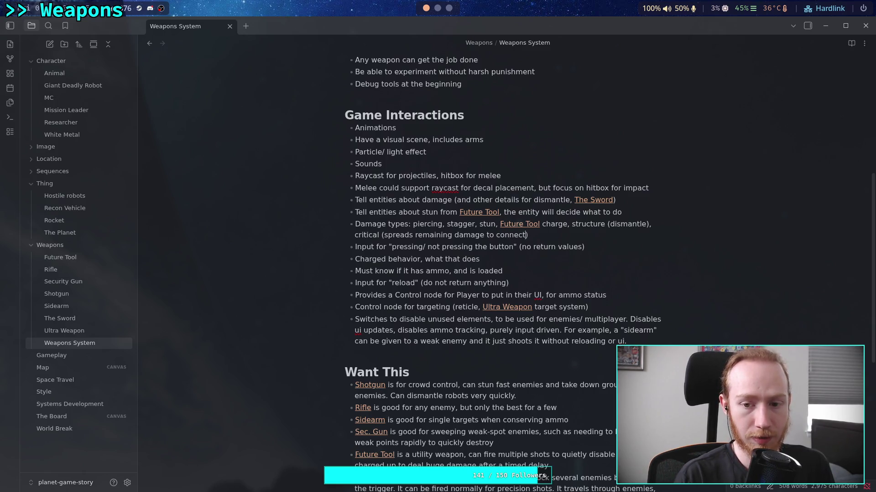
{"action": "type", "text": "parts)"}
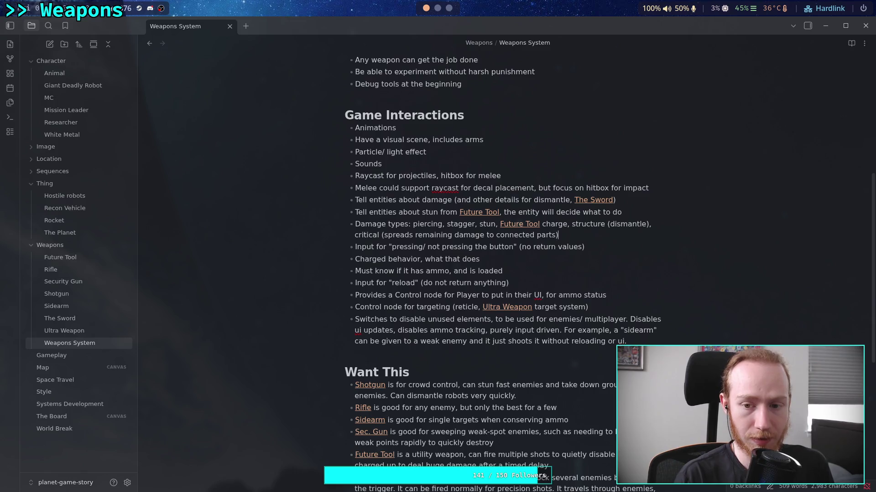
{"action": "key", "text": "Left"}
{"action": "type", "text": ", //"}
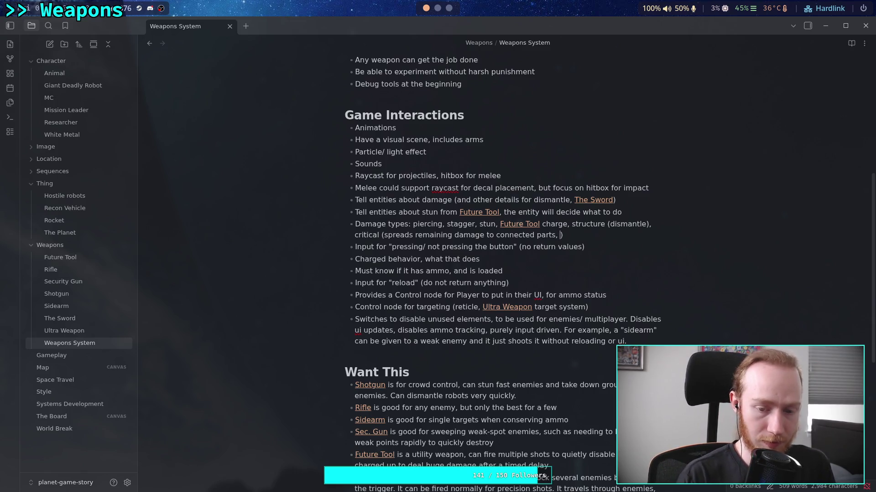
{"action": "key", "text": "BackSpace"}
{"action": "key", "text": "BackSpace"}
{"action": "type", "text": "[["}
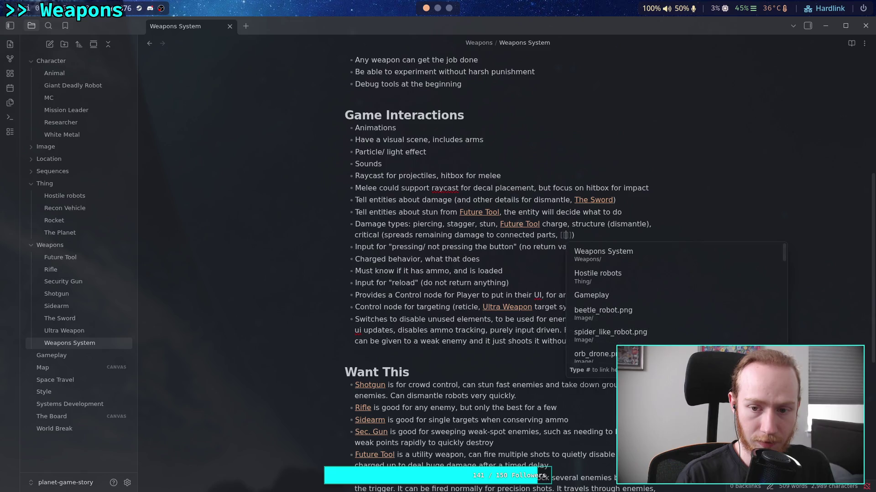
{"action": "type", "text": "ultra"}
{"action": "key", "text": "Return"}
{"action": "key", "text": "End"}
{"action": "type", "text": "."}
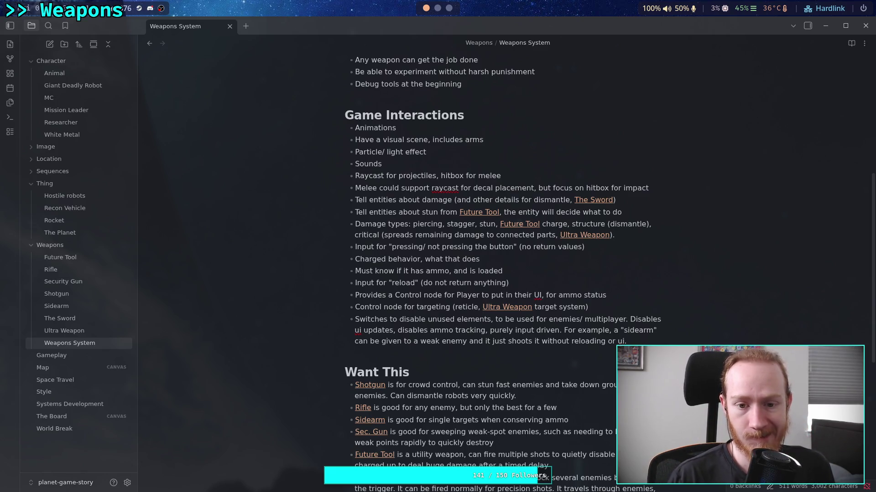
- Insert 'piercing-structure type' before 'spreads' in the critical damage explanation
{"action": "left_click", "coordinate": [386, 236]}
{"action": "key", "text": "Left"}
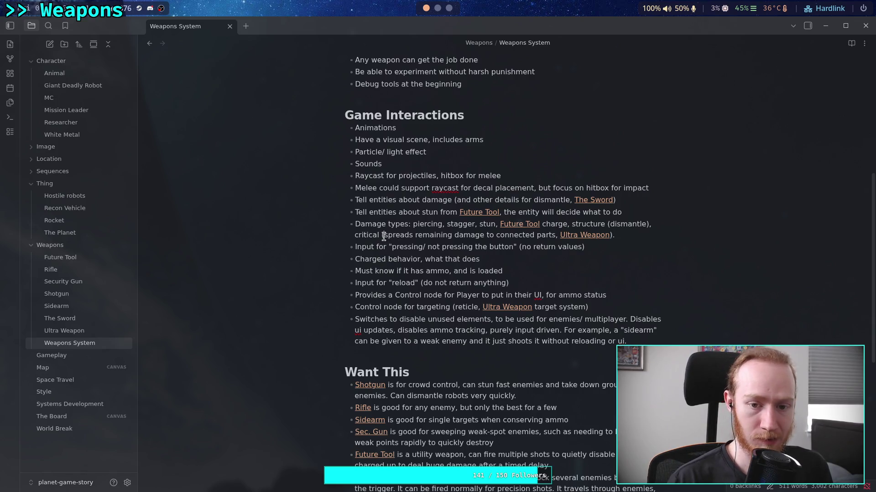
{"action": "type", "text": "combines"}
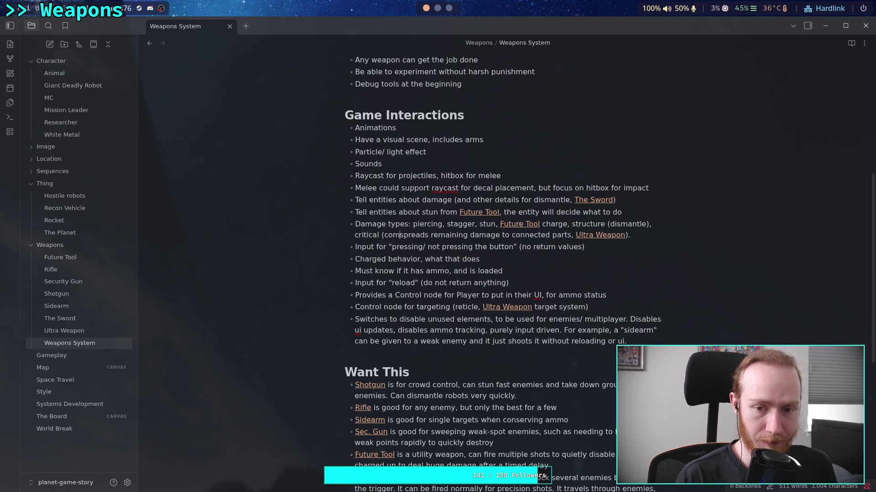
{"action": "key", "text": "BackSpace"}
{"action": "key", "text": "BackSpace"}
{"action": "key", "text": "BackSpace"}
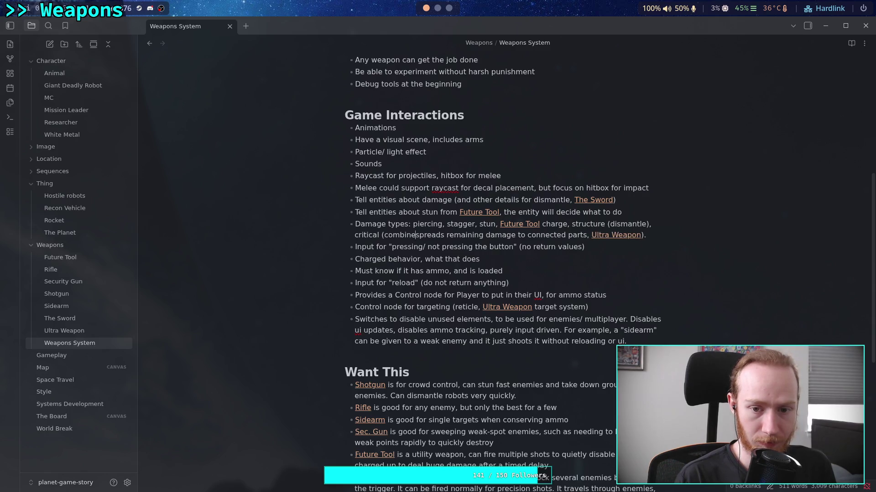
{"action": "type", "text": "p"}
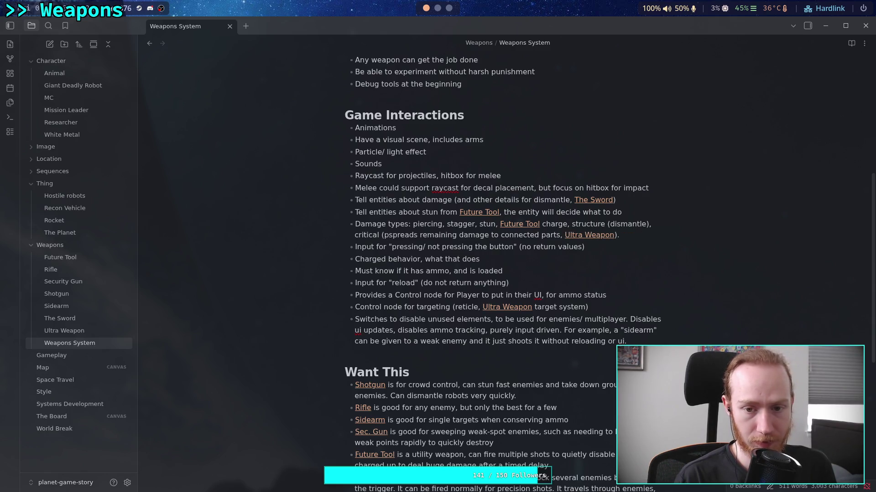
{"action": "type", "text": "iercing "}
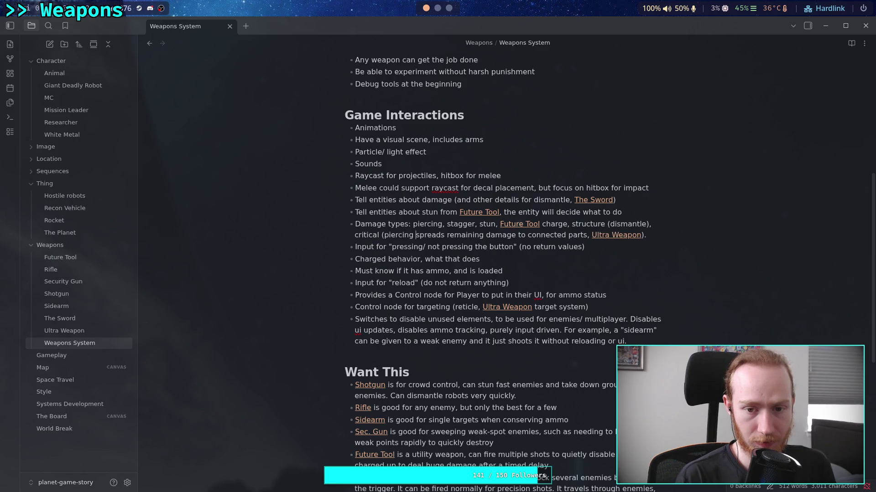
{"action": "type", "text": "structur"}
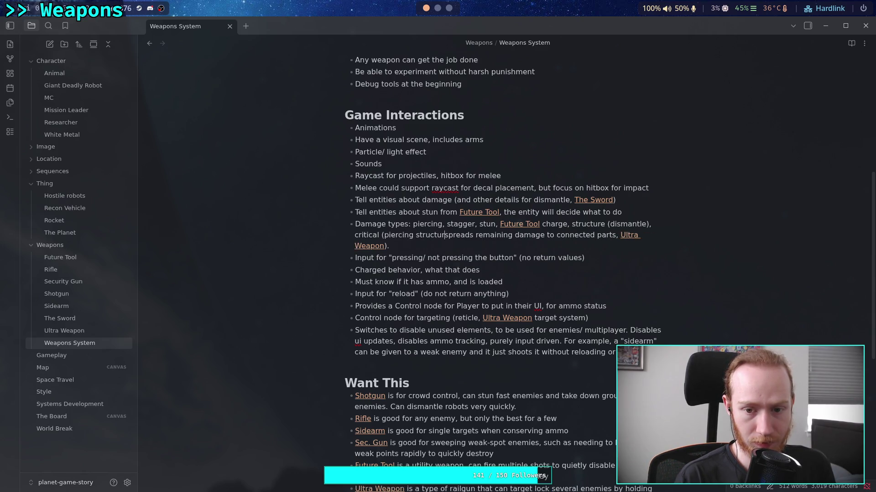
{"action": "type", "text": "e,"}
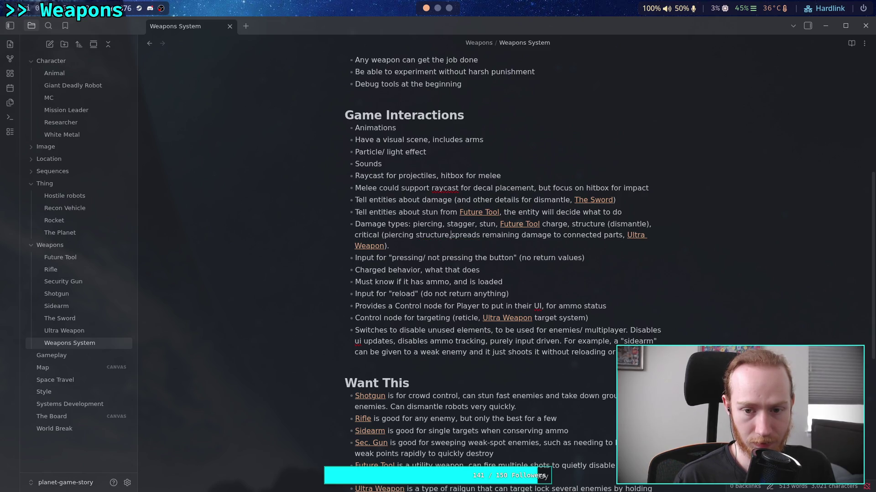
{"action": "key", "text": "BackSpace"}
{"action": "type", "text": "-"}
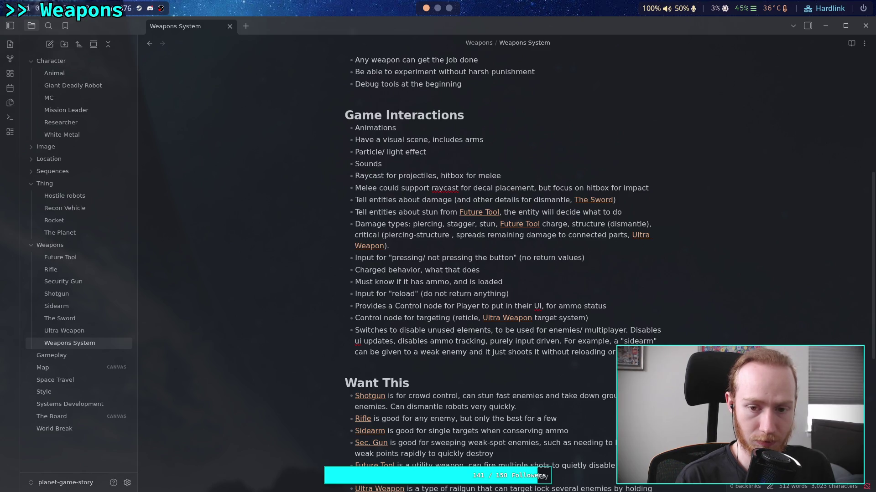
{"action": "type", "text": "type"}
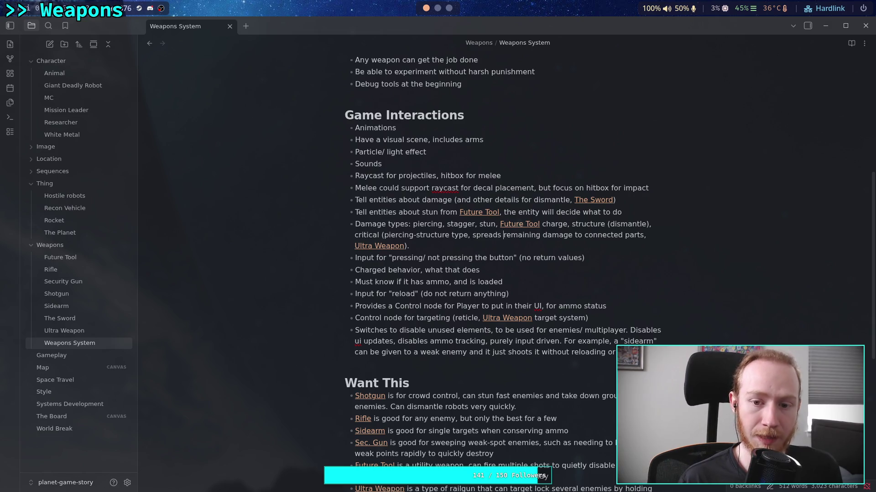
{"action": "left_click", "coordinate": [503, 235]}
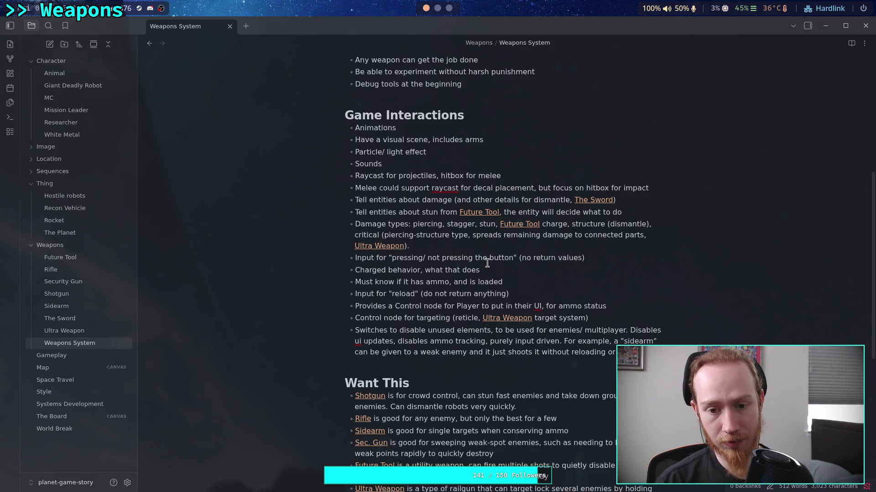
- Add a ([[Shotgun]]) link right after 'stagger'
{"action": "left_click", "coordinate": [455, 248]}
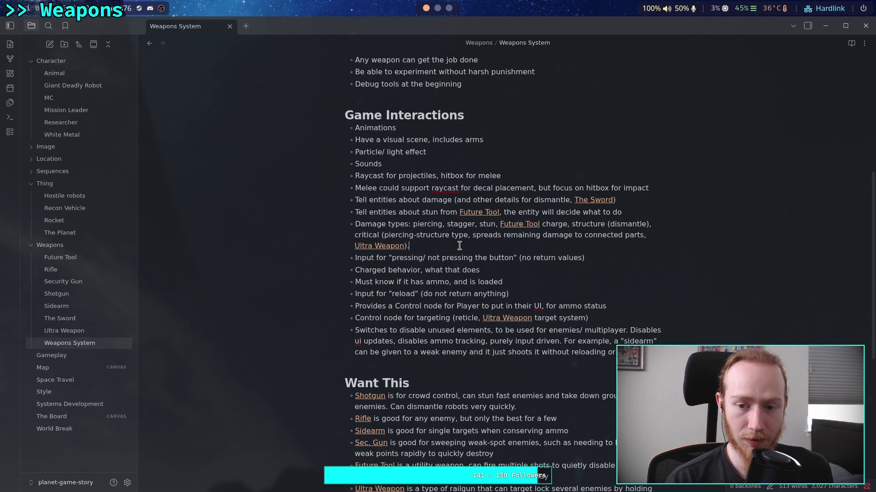
{"action": "left_click", "coordinate": [476, 223]}
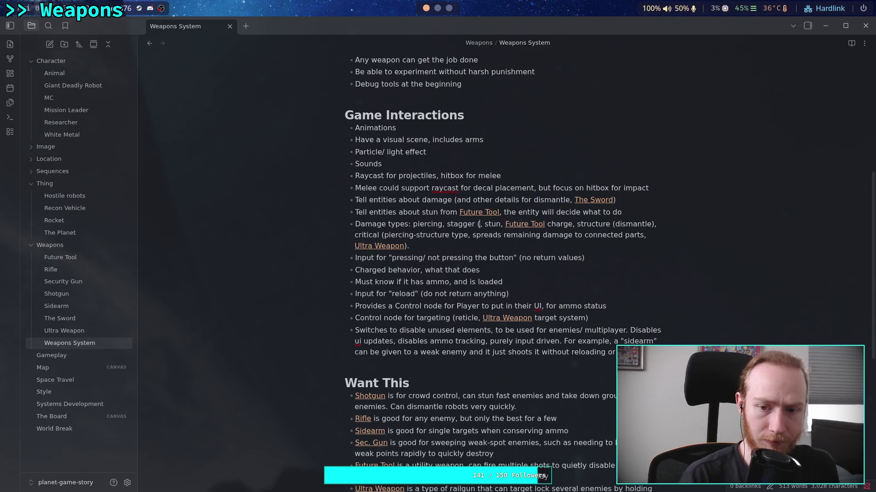
{"action": "type", "text": "([[sh"}
{"action": "type", "text": "otgun"}
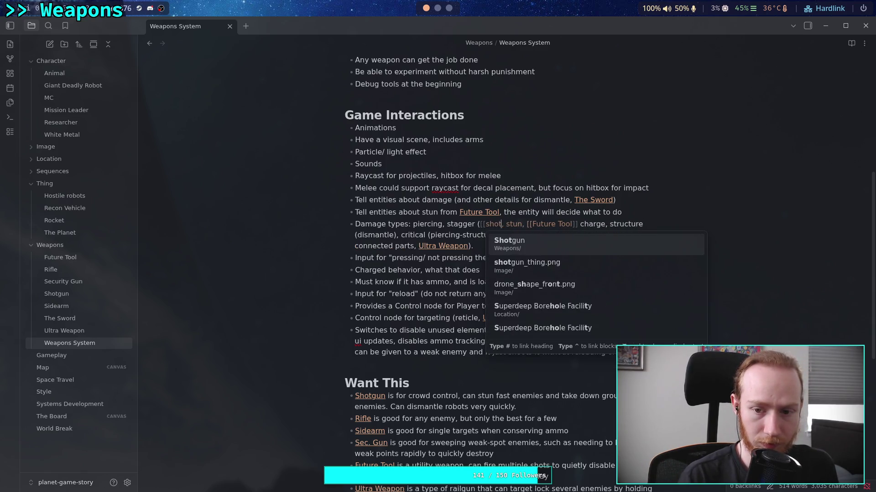
{"action": "key", "text": "Return"}
{"action": "key", "text": "BackSpace"}
{"action": "key", "text": "BackSpace"}
{"action": "key", "text": "BackSpace"}
{"action": "type", "text": ")"}
- Change 'stun,' to 'stun and charged stun ([[Future Tool]])', deleting the leftover 'charge'
{"action": "left_click", "coordinate": [521, 224]}
{"action": "key", "text": "Right"}
{"action": "key", "text": "Delete"}
{"action": "type", "text": "and cha"}
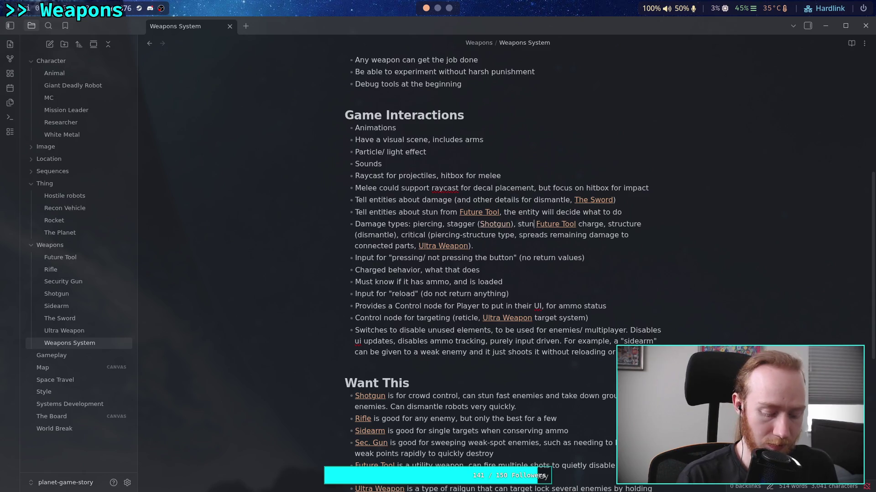
{"action": "type", "text": "rged stun"}
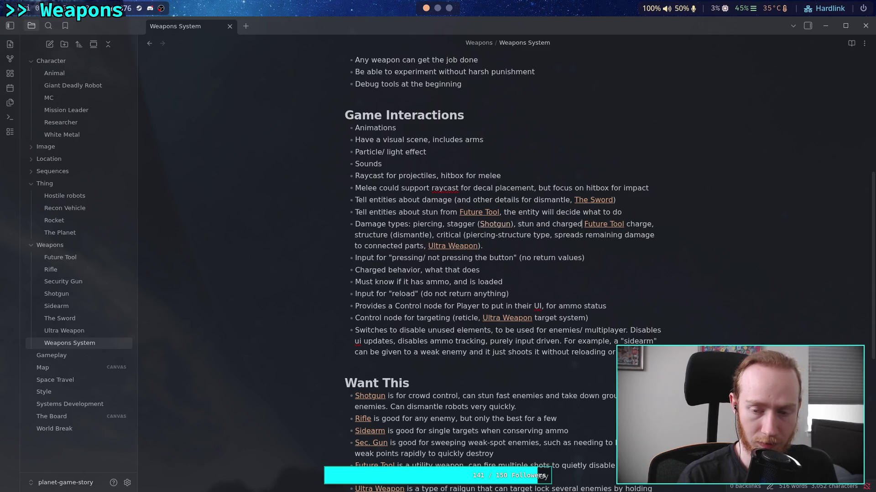
{"action": "key", "text": "Right"}
{"action": "type", "text": "("}
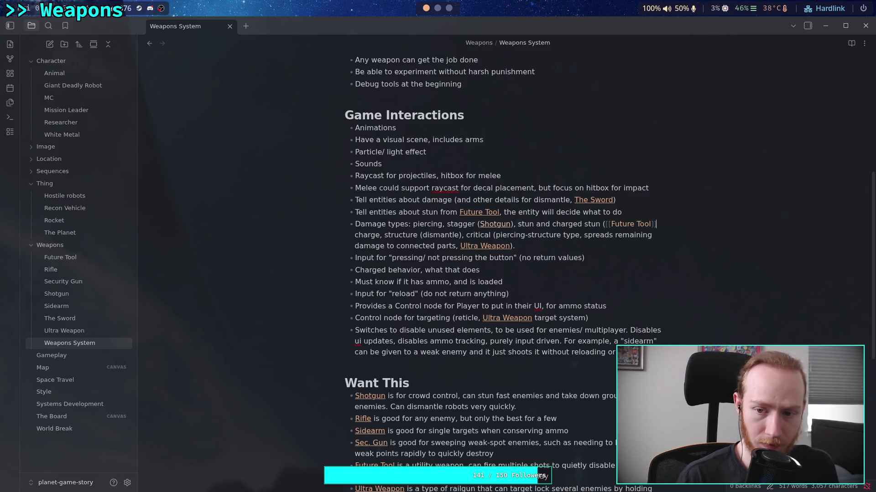
{"action": "type", "text": ")"}
{"action": "key", "text": "BackSpace"}
{"action": "key", "text": "BackSpace"}
{"action": "key", "text": "BackSpace"}
{"action": "key", "text": "Delete"}
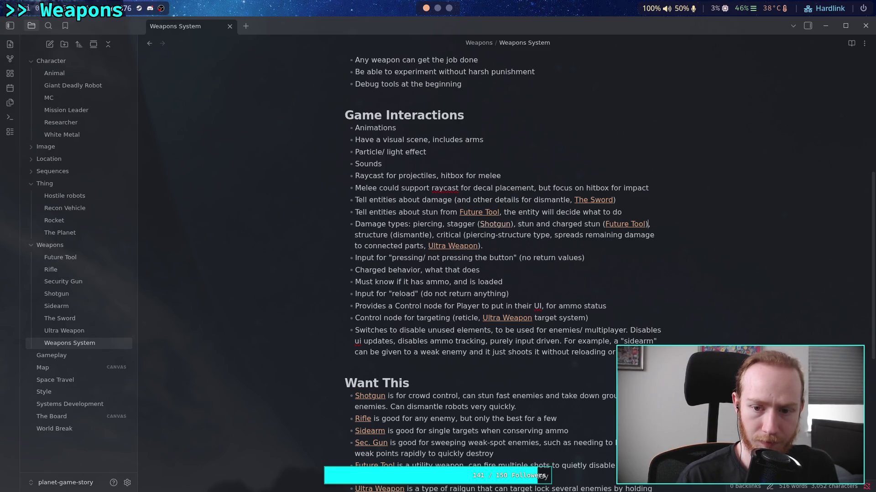
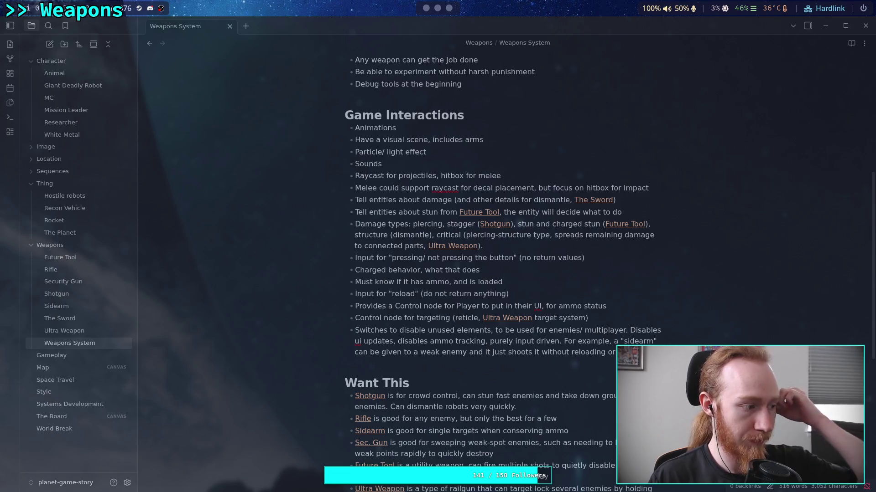
- Scroll the Weapons System note to the end of Want This, then switch to the ArtStation mecha workspace
{"action": "left_click", "coordinate": [336, 319]}
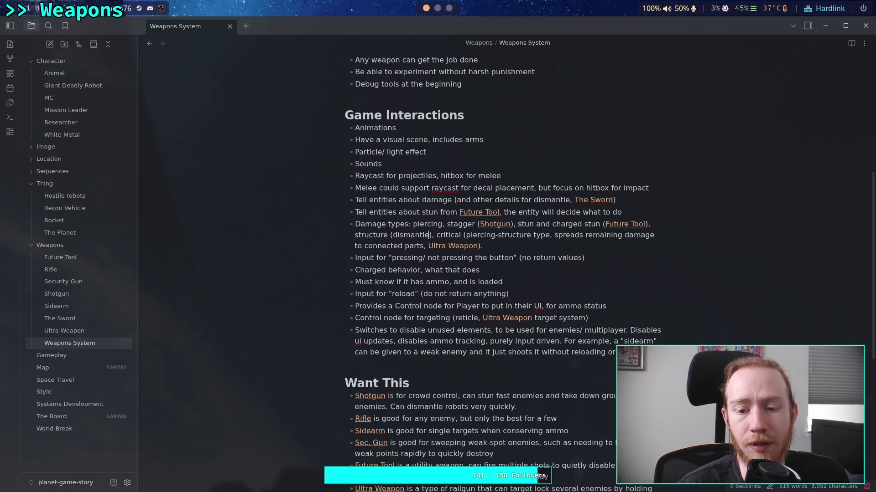
{"action": "scroll", "coordinate": [573, 401], "scroll_direction": "down", "scroll_amount": 3}
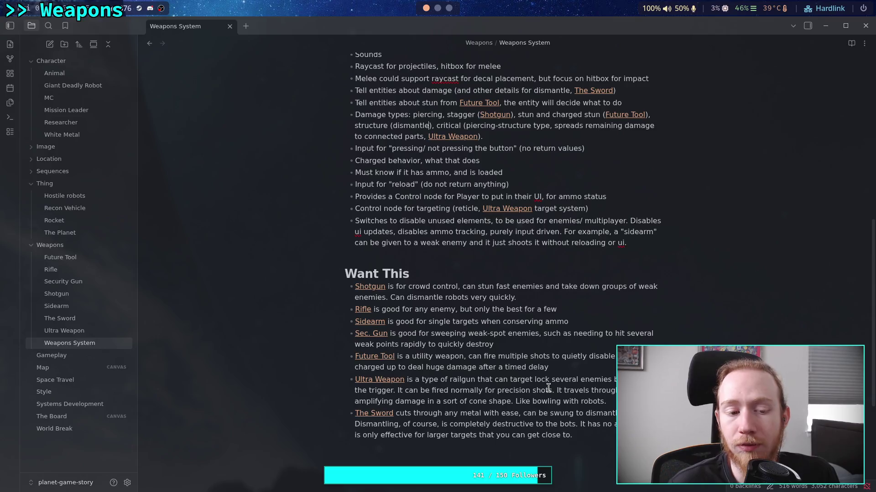
{"action": "left_click", "coordinate": [445, 11]}
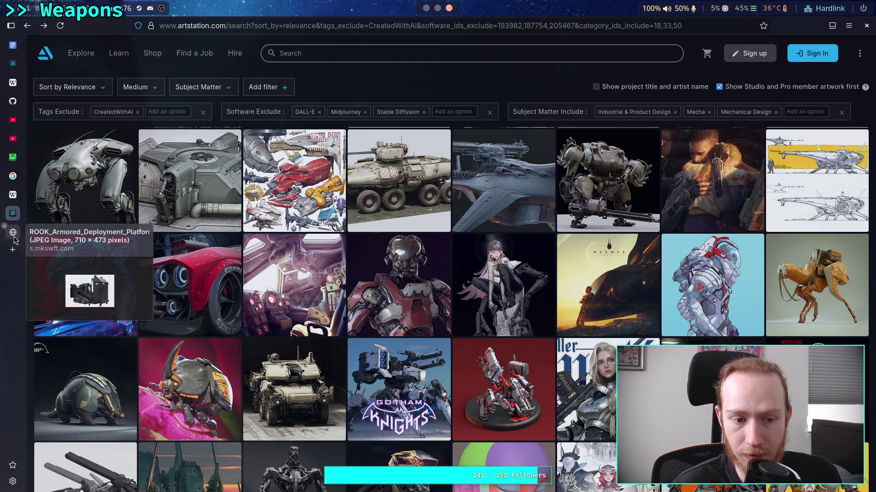
- Close the armored platform image tab and load youtube.com in a new tab
{"action": "left_click", "coordinate": [4, 227]}
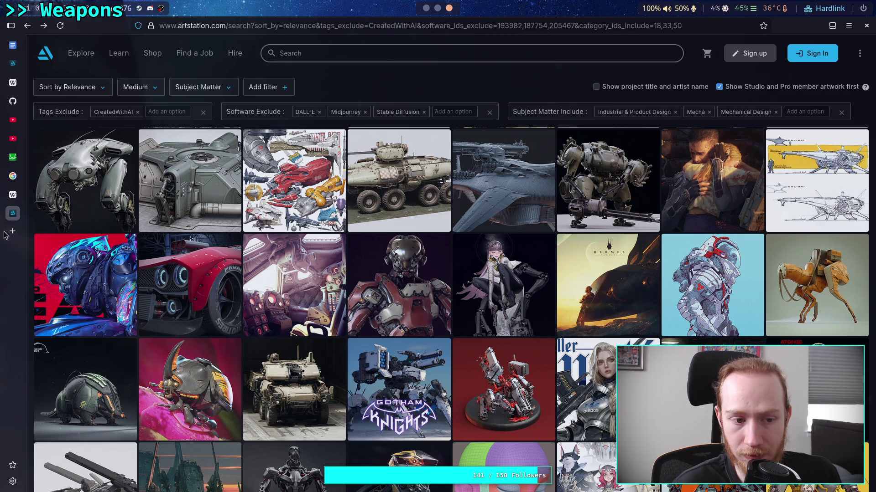
{"action": "left_click", "coordinate": [13, 232]}
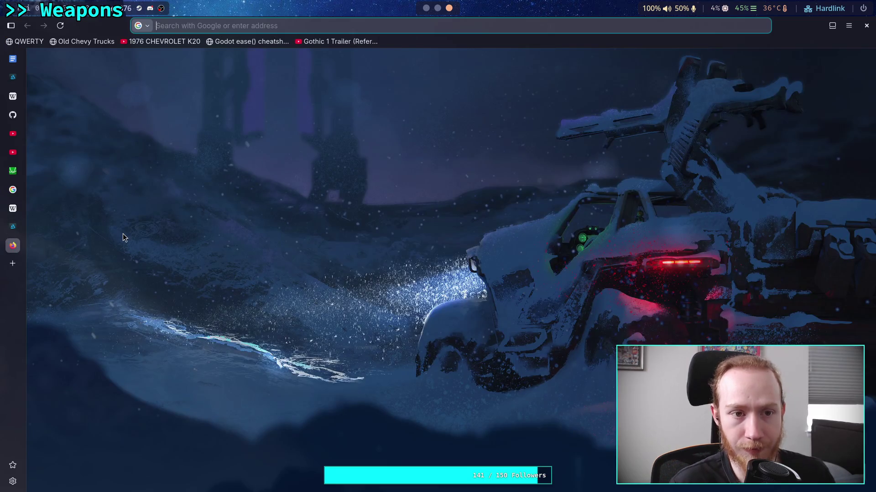
{"action": "type", "text": "you"}
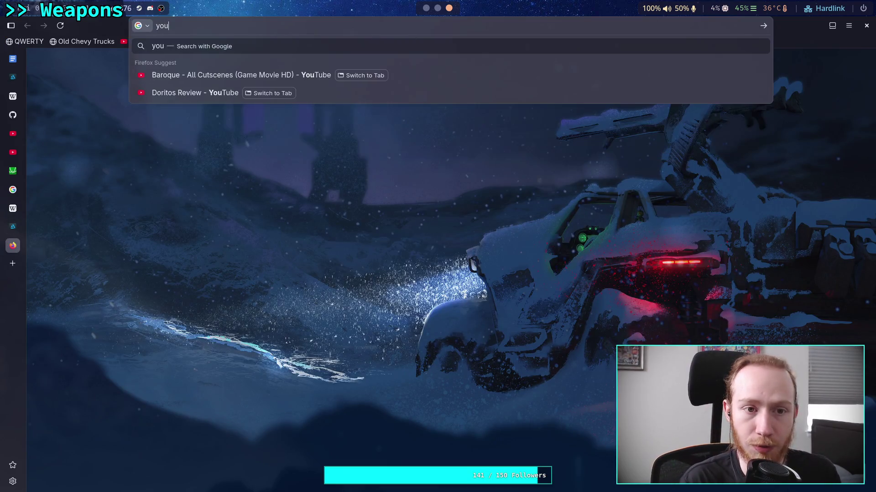
{"action": "type", "text": "tube.com"}
{"action": "key", "text": "Return"}
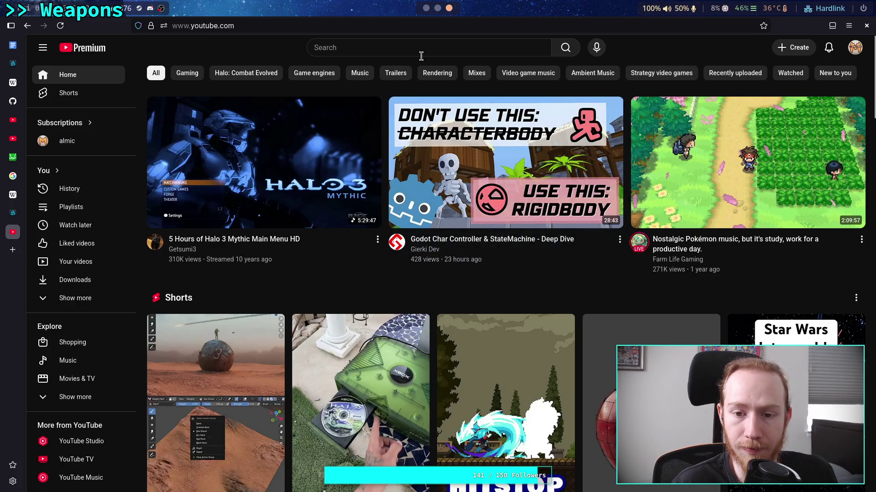
{"action": "left_click", "coordinate": [425, 52]}
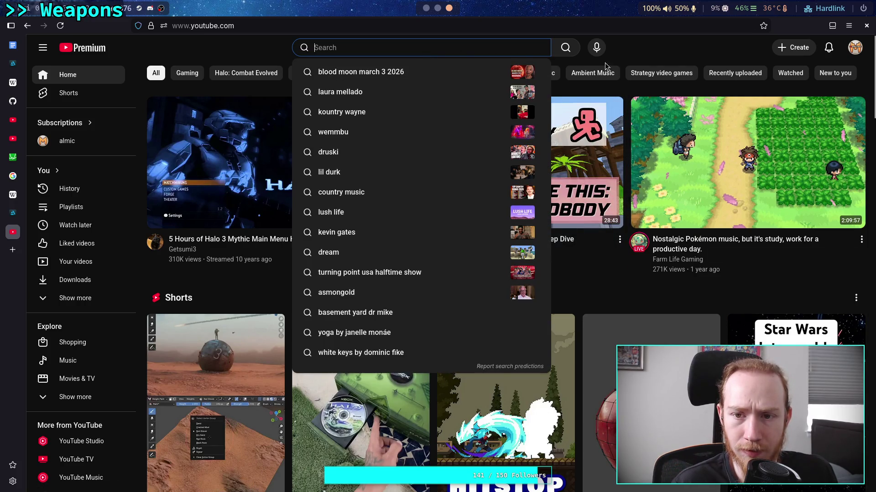
{"action": "left_click", "coordinate": [649, 50]}
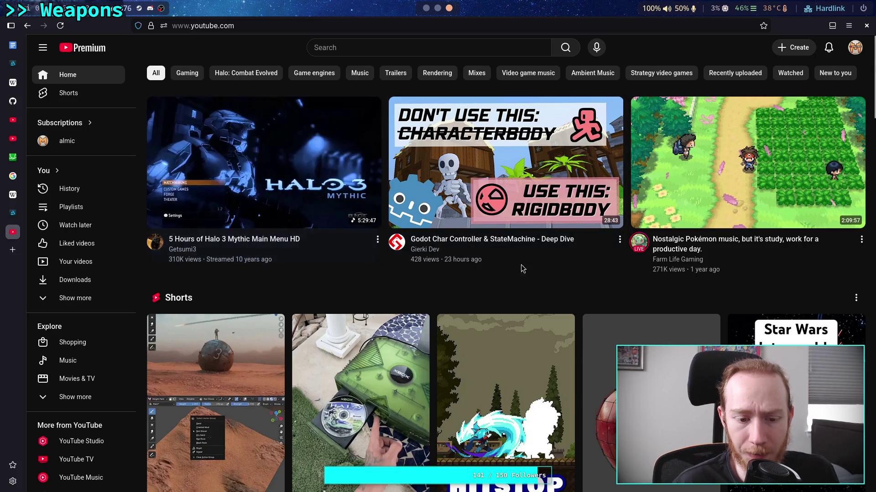
{"action": "mouse_move", "coordinate": [521, 265]}
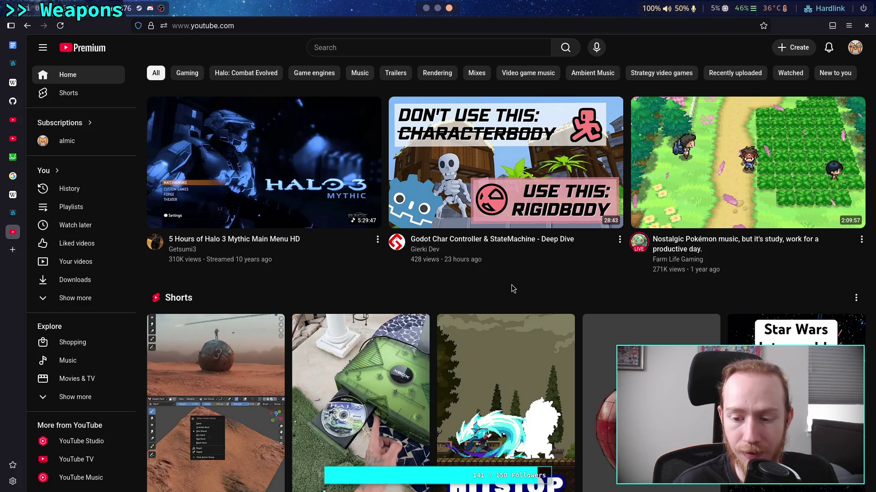
{"action": "mouse_move", "coordinate": [515, 241]}
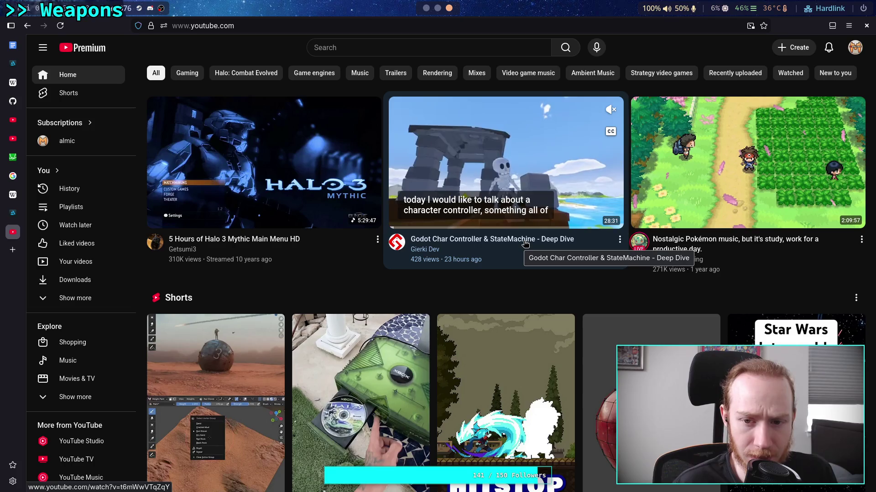
- Open the Godot Char Controller & StateMachine - Deep Dive video, nudge the volume up, and play it
{"action": "left_click", "coordinate": [525, 243]}
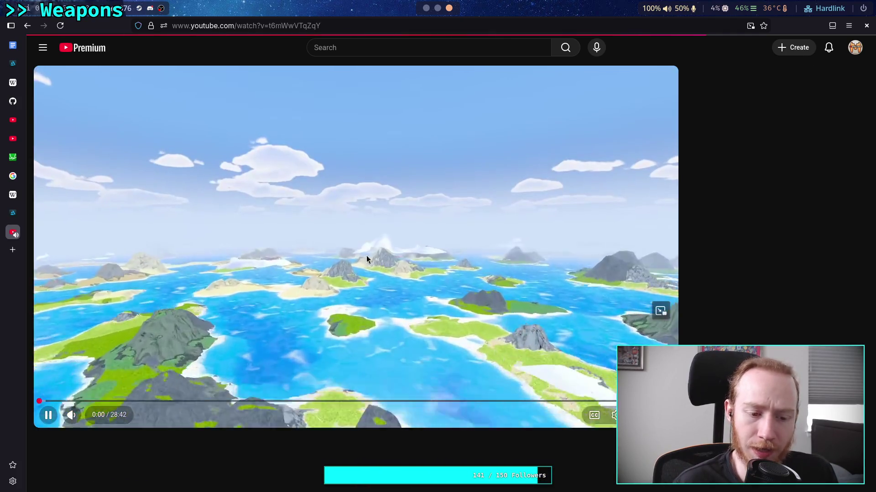
{"action": "left_click", "coordinate": [163, 290]}
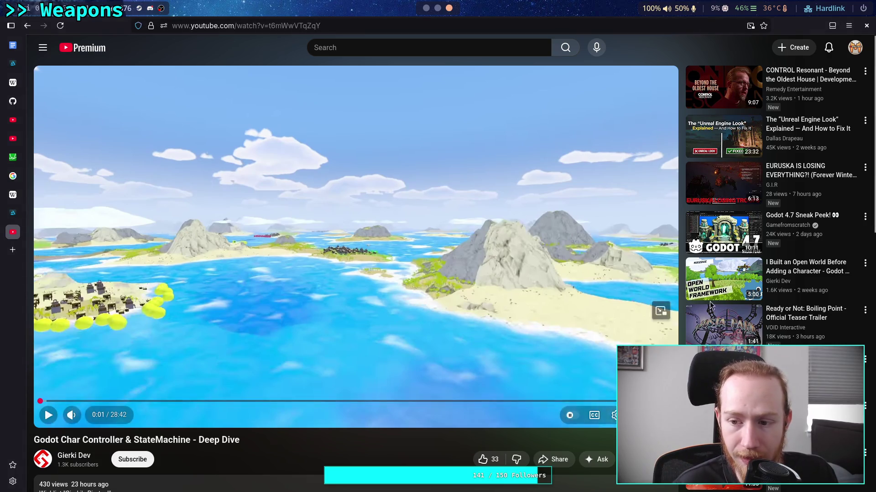
{"action": "mouse_move", "coordinate": [802, 273]}
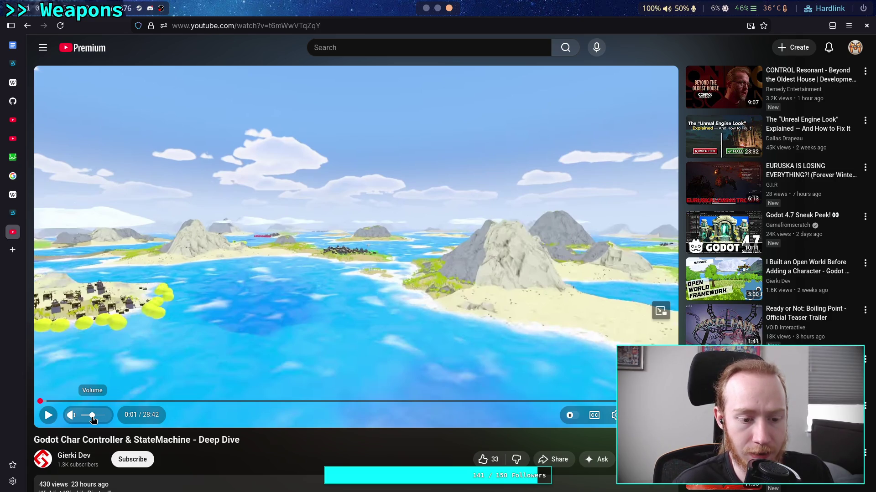
{"action": "left_click_drag", "start_coordinate": [93, 419], "coordinate": [94, 419]}
{"action": "left_click", "coordinate": [269, 310]}
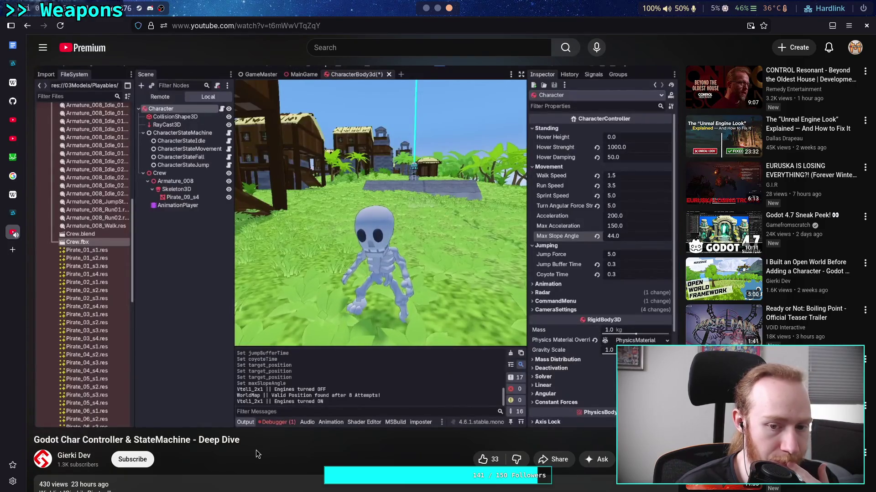
- Pause the deep-dive briefly, resume it on the skeleton's CharacterController properties, then rewind five seconds
{"action": "left_click", "coordinate": [296, 242]}
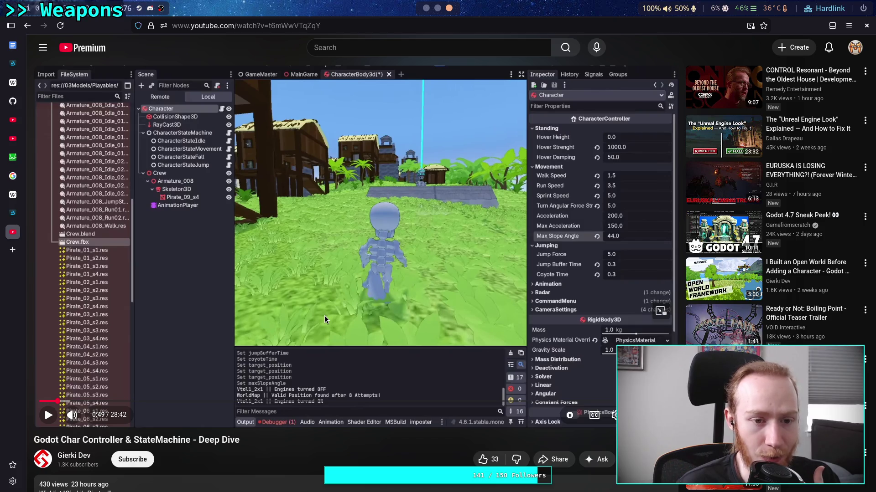
{"action": "mouse_move", "coordinate": [316, 321]}
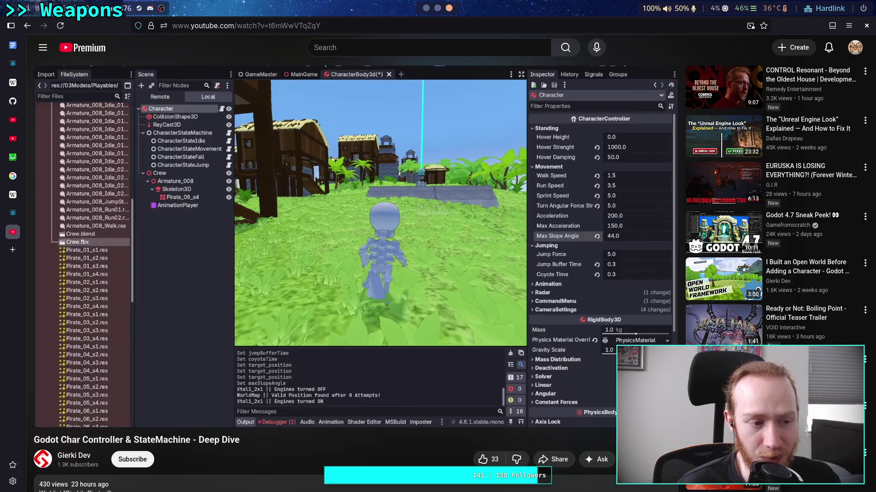
{"action": "left_click", "coordinate": [316, 342]}
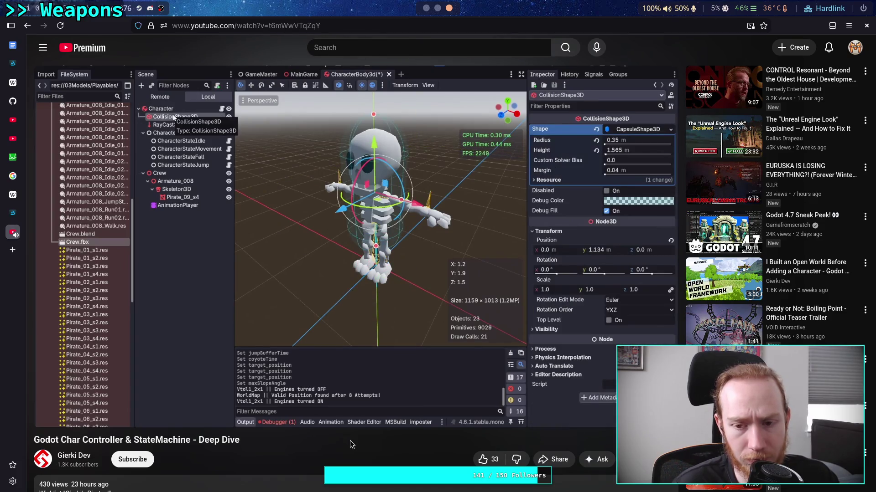
{"action": "key", "text": "Left"}
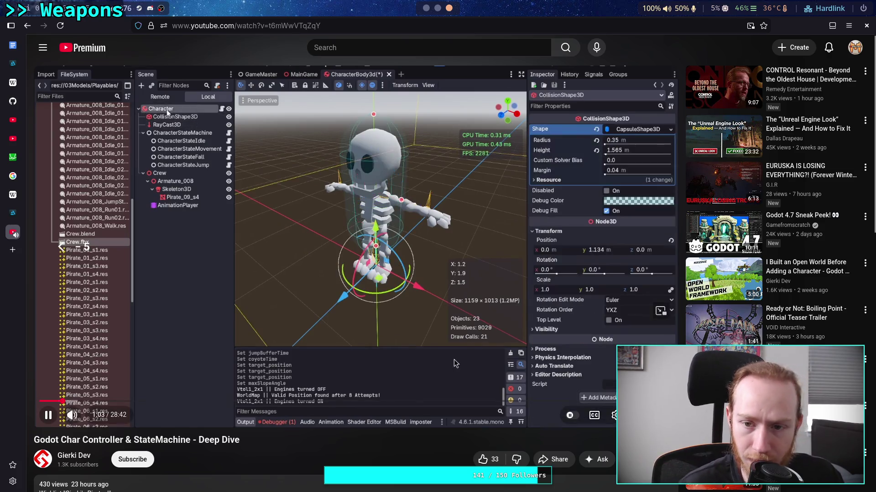
- Pause the deep-dive at 1:36 on the RayCast3D node with target position -1.5 Y
{"action": "left_click", "coordinate": [428, 313]}
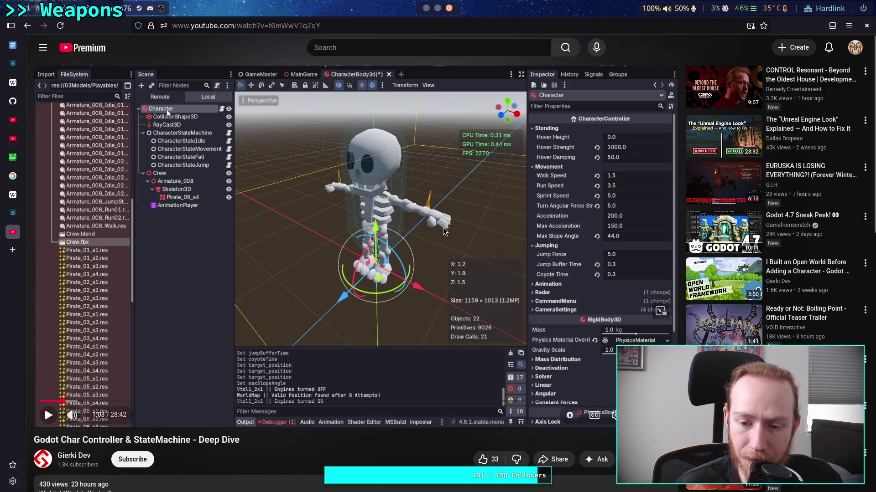
{"action": "left_click", "coordinate": [314, 136]}
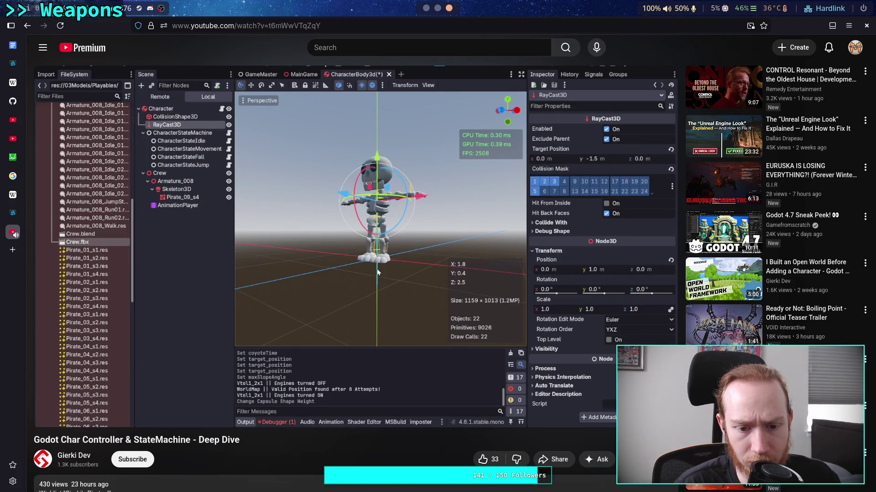
{"action": "left_click", "coordinate": [155, 299]}
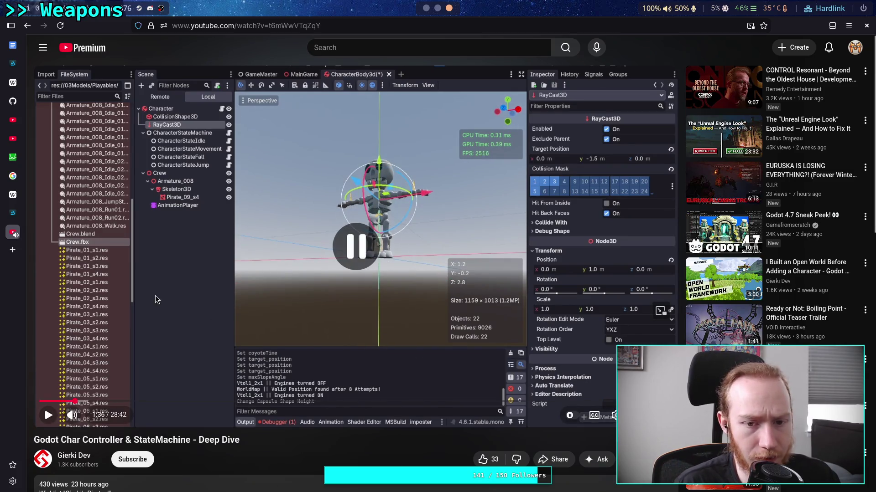
- Resume the deep-dive until the controller shows Hover Height 0.125 and Hover Strength 1000.0
{"action": "left_click", "coordinate": [377, 244]}
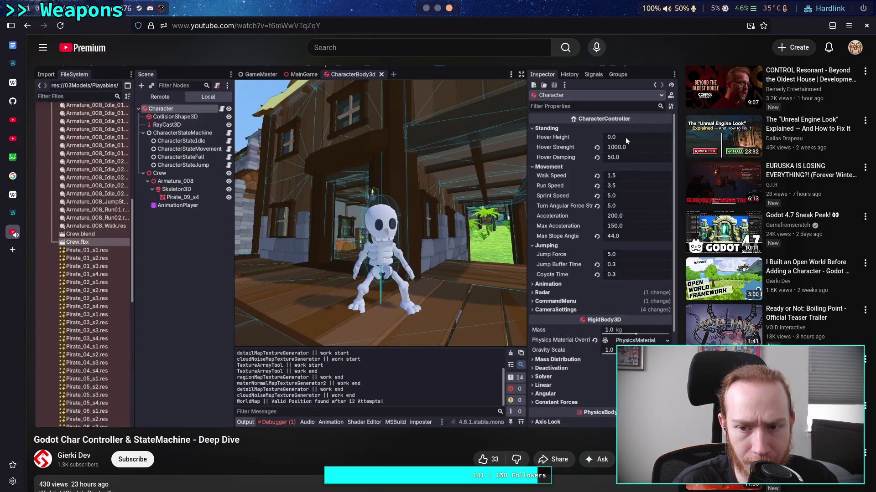
{"action": "left_click", "coordinate": [191, 401]}
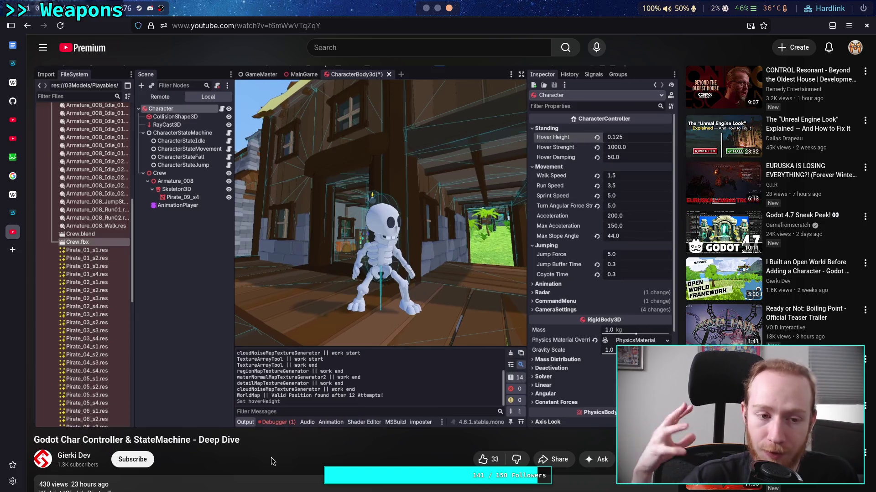
- Pause the deep-dive on the CharacterController.cs source with hoverHeight and walkSpeed fields
{"action": "left_click", "coordinate": [254, 387]}
- Play the video on, pause it, and expand the description with its Steam and Discord links
{"action": "left_click", "coordinate": [254, 386]}
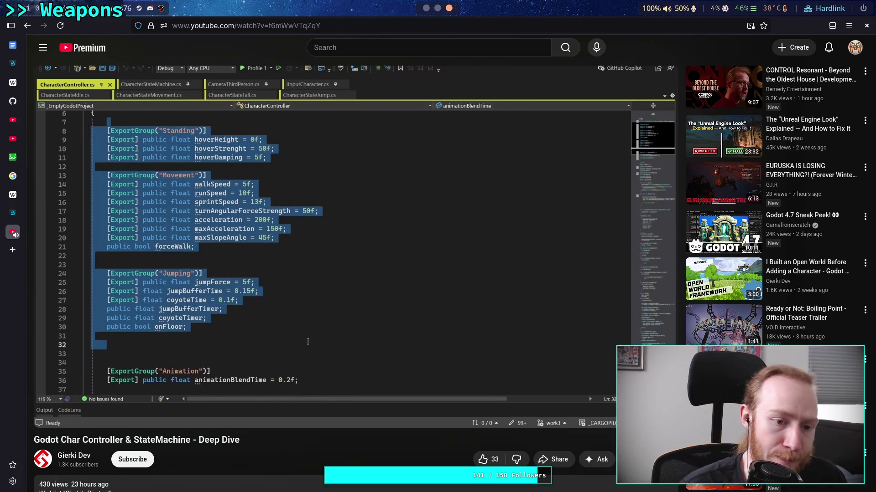
{"action": "left_click", "coordinate": [242, 305]}
{"action": "scroll", "coordinate": [242, 304], "scroll_direction": "down", "scroll_amount": 2}
{"action": "scroll", "coordinate": [237, 305], "scroll_direction": "down", "scroll_amount": 2}
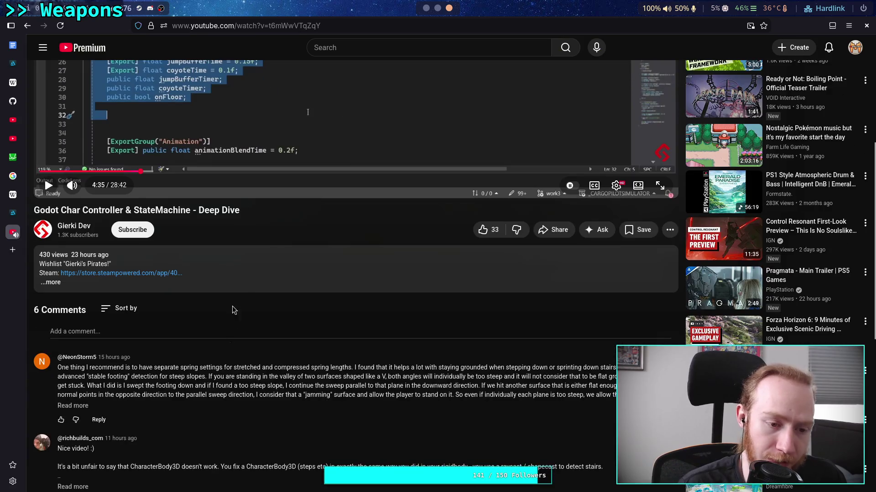
{"action": "left_click", "coordinate": [245, 283]}
{"action": "scroll", "coordinate": [223, 385], "scroll_direction": "down", "scroll_amount": 4}
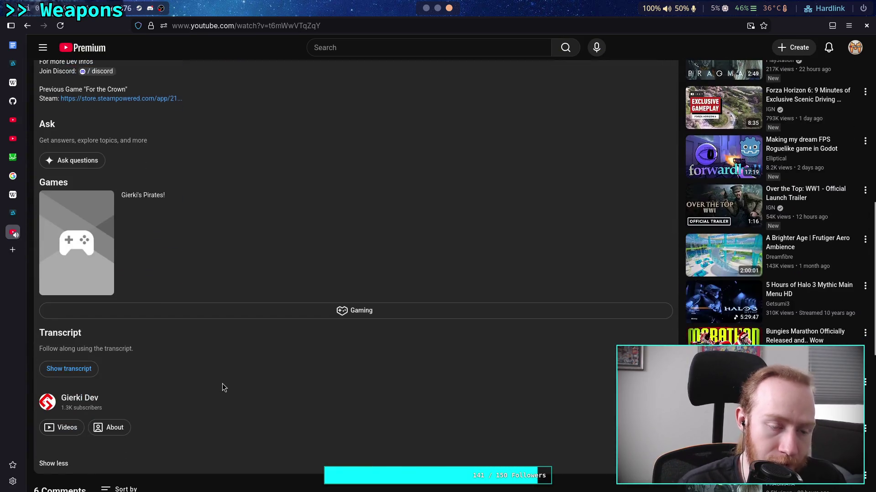
- Expand and read the CharacterBody3D comment recommending a 55° slope angle, then scroll back up
{"action": "scroll", "coordinate": [223, 375], "scroll_direction": "up", "scroll_amount": 2}
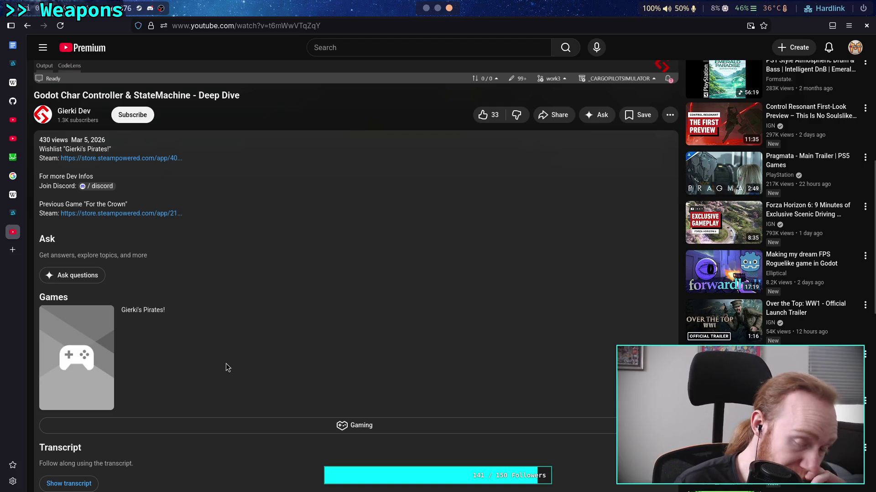
{"action": "scroll", "coordinate": [227, 364], "scroll_direction": "down", "scroll_amount": 7}
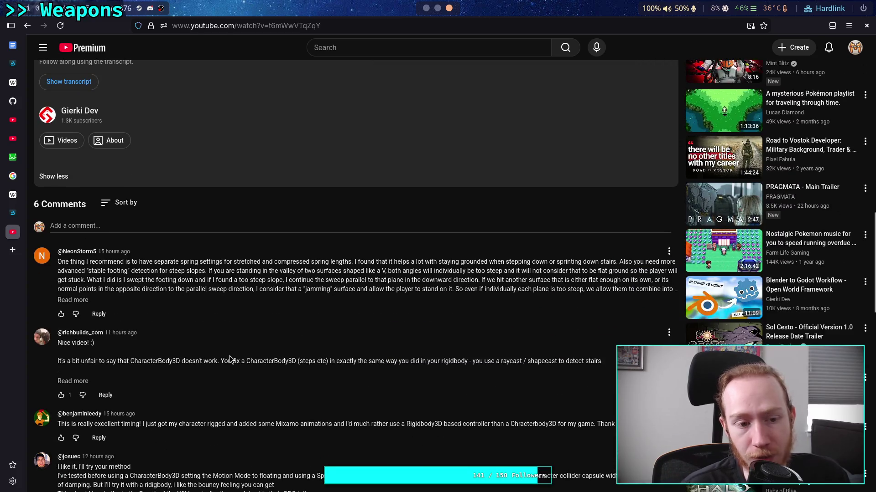
{"action": "scroll", "coordinate": [243, 351], "scroll_direction": "down", "scroll_amount": 1}
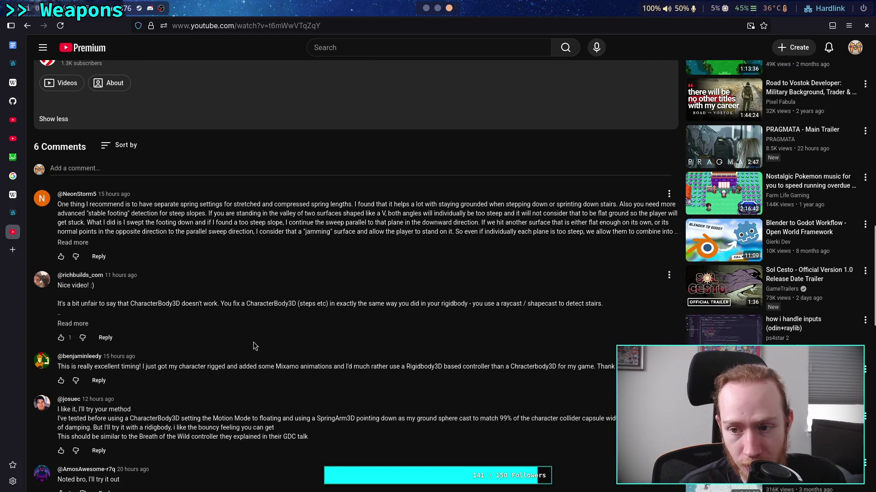
{"action": "scroll", "coordinate": [254, 342], "scroll_direction": "down", "scroll_amount": 1}
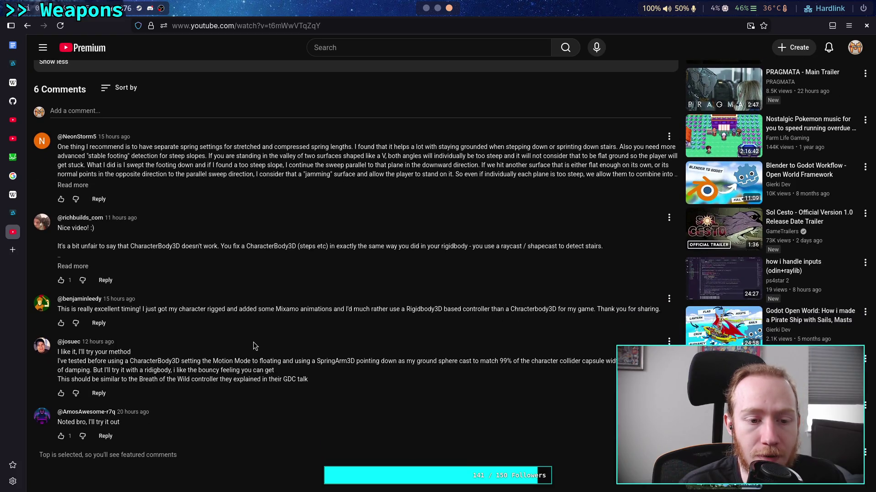
{"action": "left_click", "coordinate": [69, 267]}
{"action": "left_click_drag", "start_coordinate": [299, 246], "coordinate": [466, 246]}
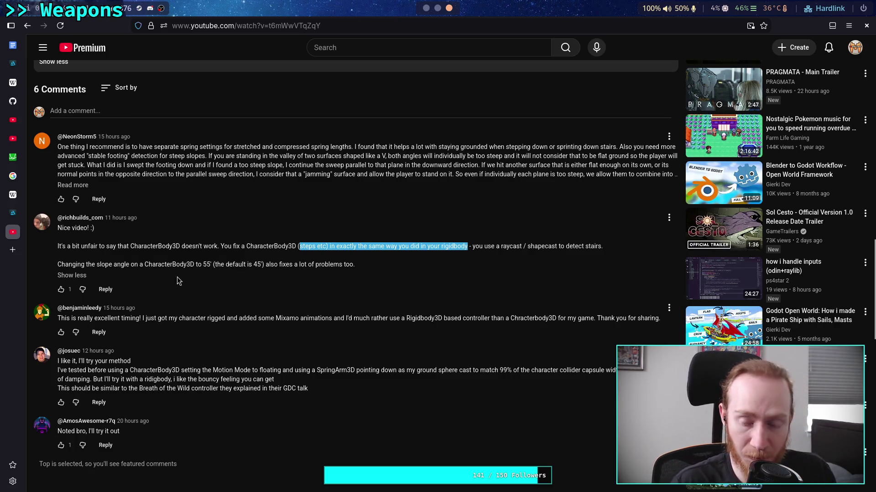
{"action": "left_click", "coordinate": [358, 271]}
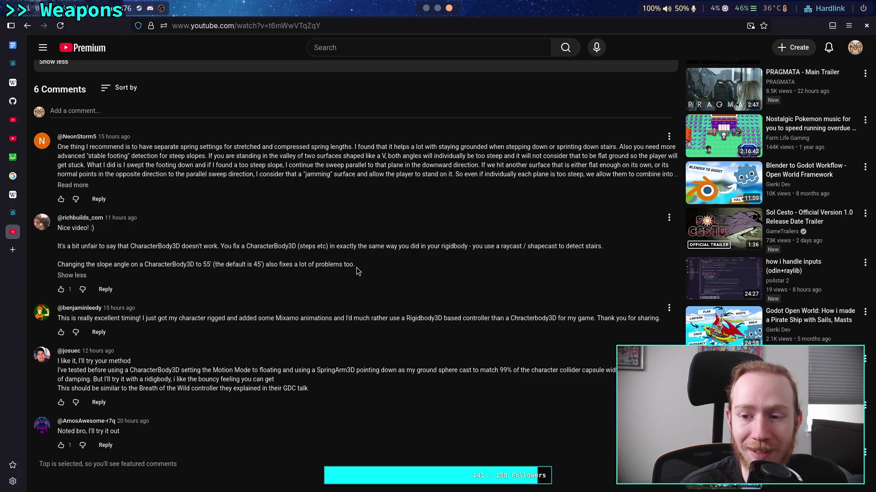
{"action": "scroll", "coordinate": [358, 271], "scroll_direction": "up", "scroll_amount": 15}
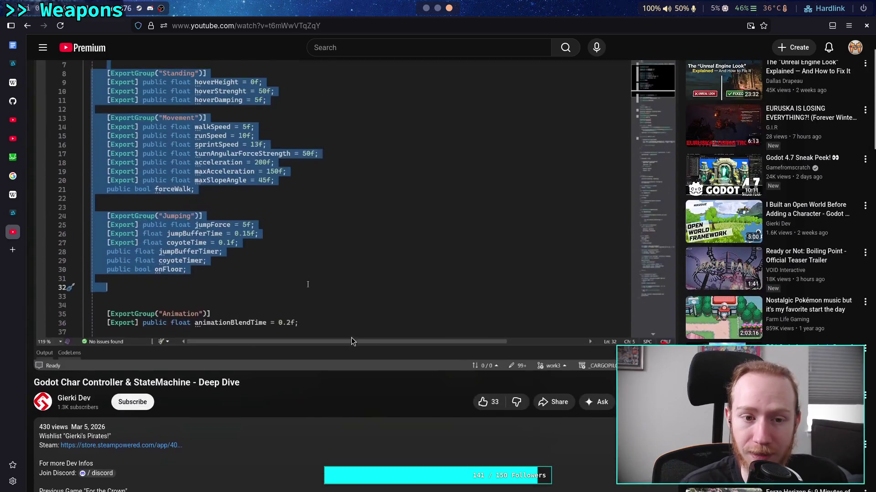
- Return to the player and resume the deep-dive with K until the ProcessInput code appears
{"action": "scroll", "coordinate": [351, 341], "scroll_direction": "up", "scroll_amount": 1}
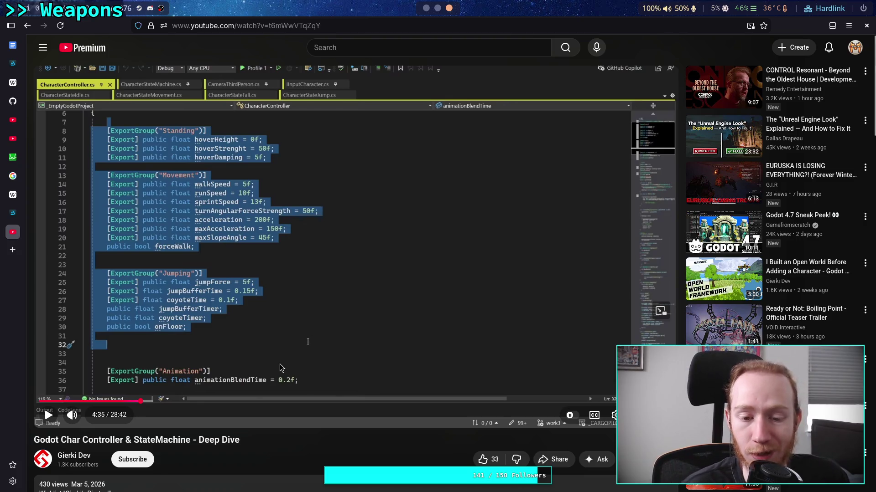
{"action": "key", "text": "k"}
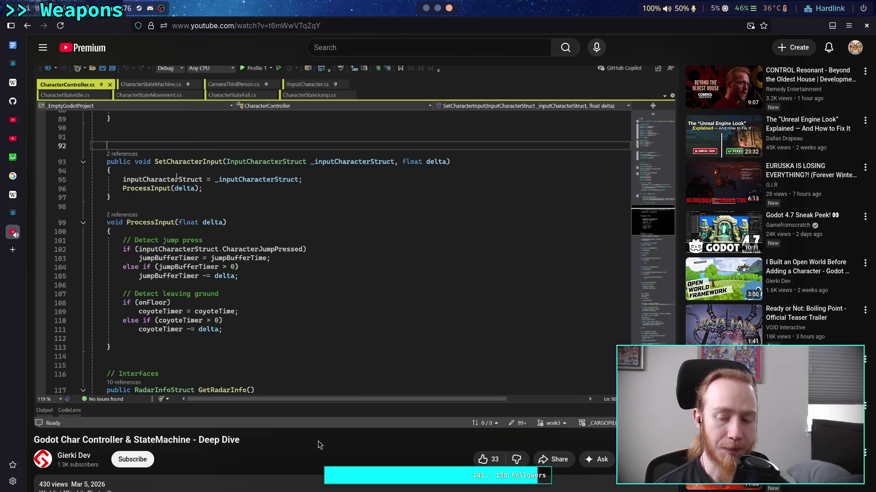
- Pause the deep-dive video on the ProcessInput code, then resume playback
{"action": "left_click", "coordinate": [361, 321]}
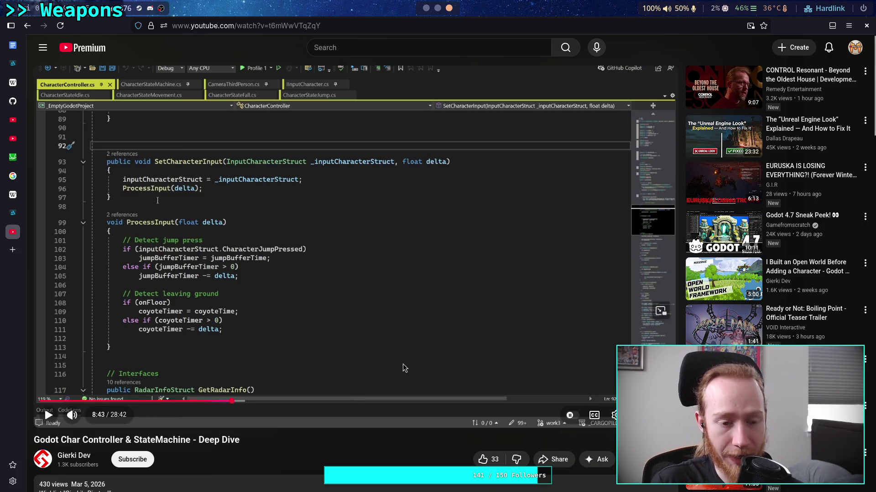
{"action": "left_click", "coordinate": [292, 355]}
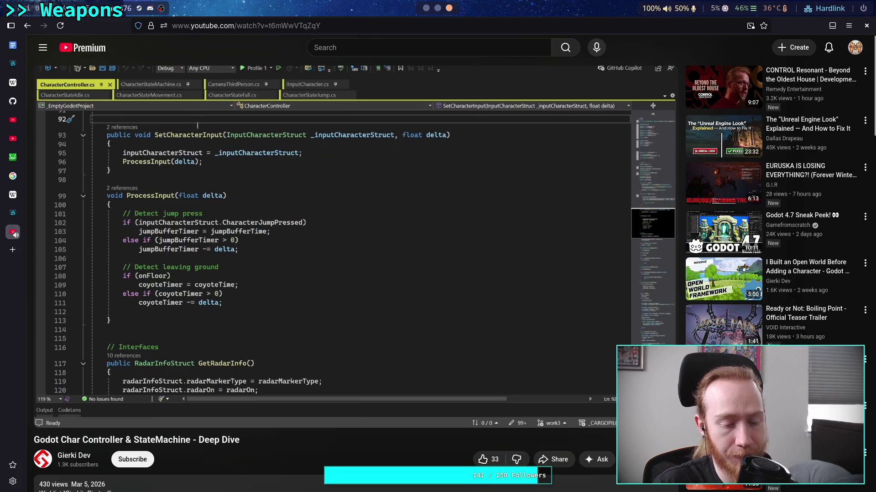